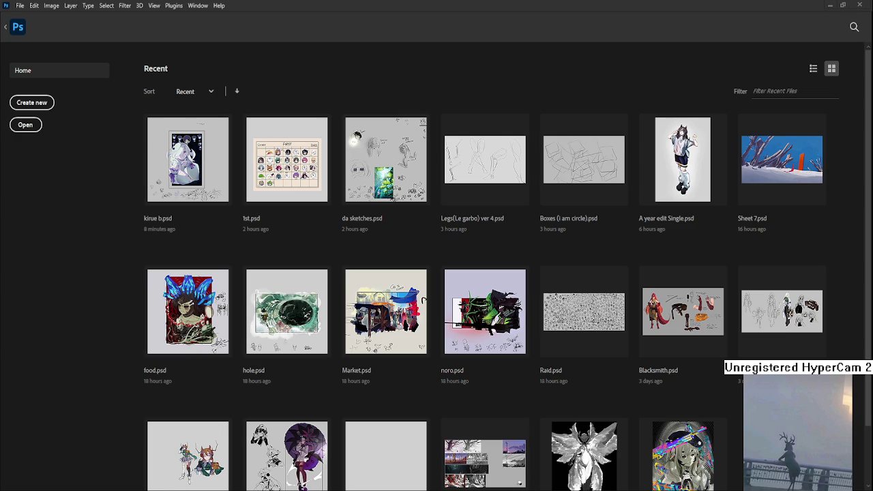
# Step: Open 1st.psd, zoom into the empty cell beside TAMA, and reset colours to black
pyautogui.click(296, 189)
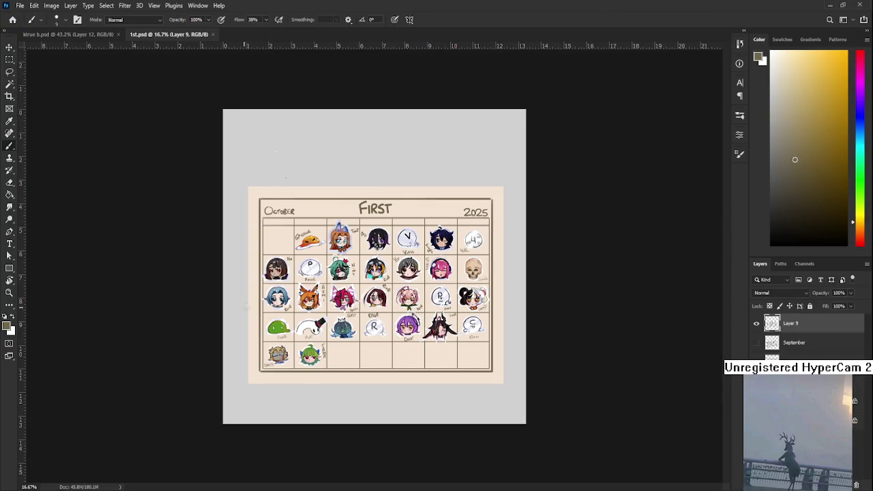
pyautogui.scroll(2, 380, 378)
pyautogui.scroll(2, 410, 372)
pyautogui.scroll(1, 443, 368)
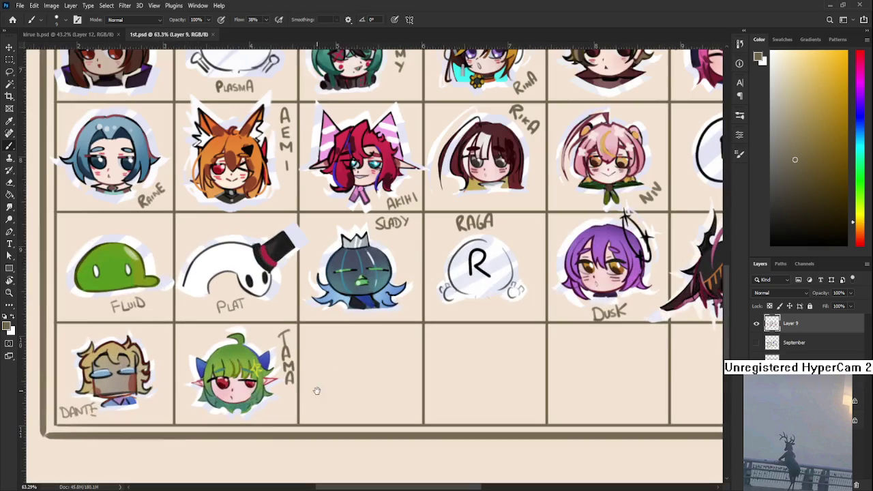
pyautogui.scroll(2, 479, 367)
pyautogui.scroll(1, 479, 367)
pyautogui.scroll(1, 432, 360)
pyautogui.scroll(1, 446, 364)
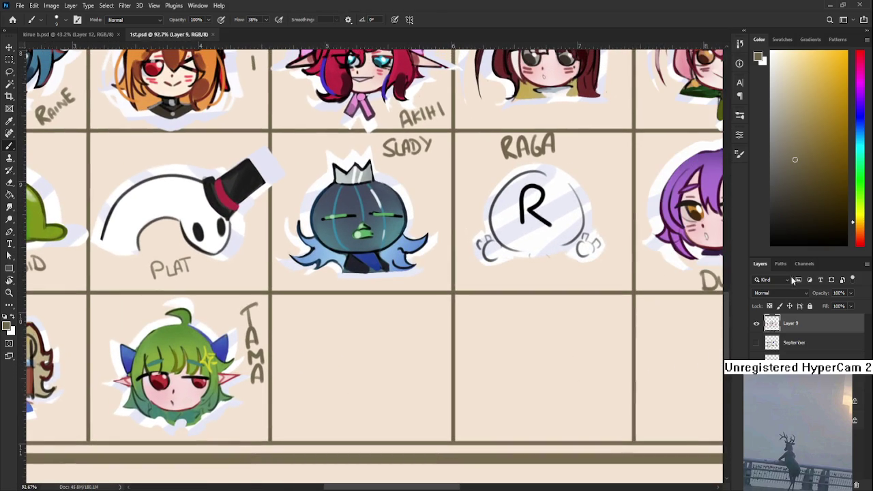
pyautogui.press('d')
pyautogui.scroll(-1, 327, 302)
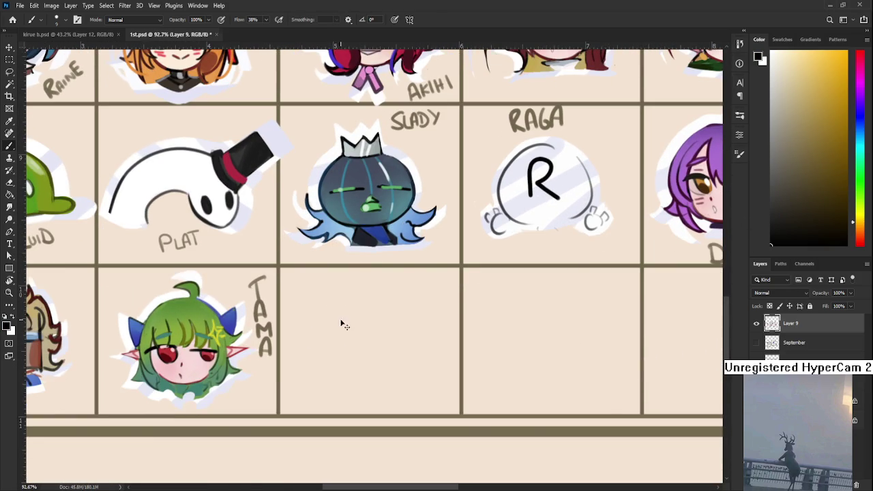
# Step: Sketch the closed eyes, a small mouth and bangs, retrying strokes until they sit right
pyautogui.moveTo(318, 339); pyautogui.dragTo(400, 336)
pyautogui.hotkey('ctrl', 'z')
pyautogui.hotkey('ctrl', 'z')
pyautogui.hotkey('ctrl', 'z')
pyautogui.hotkey('ctrl', 'z')
pyautogui.moveTo(360, 345)
pyautogui.mouseDown()
pyautogui.moveTo(374, 343)
pyautogui.moveTo(337, 312)
pyautogui.moveTo(364, 327)
pyautogui.mouseUp()
pyautogui.hotkey('ctrl', 'z')
pyautogui.hotkey('ctrl', 'z')
pyautogui.hotkey('ctrl', 'z')
pyautogui.hotkey('ctrl', 'z')
pyautogui.moveTo(369, 295); pyautogui.dragTo(374, 331)
pyautogui.hotkey('ctrl', 'z')
pyautogui.moveTo(368, 294); pyautogui.dragTo(382, 344)
pyautogui.hotkey('ctrl', 'z')
pyautogui.moveTo(379, 292); pyautogui.dragTo(381, 341)
pyautogui.hotkey('ctrl', 'z')
pyautogui.moveTo(368, 291)
pyautogui.mouseDown()
pyautogui.moveTo(382, 337)
pyautogui.moveTo(369, 336)
pyautogui.mouseUp()
# Step: Draw the left and right face curves and a rounded chin
pyautogui.hotkey('ctrl', 'z')
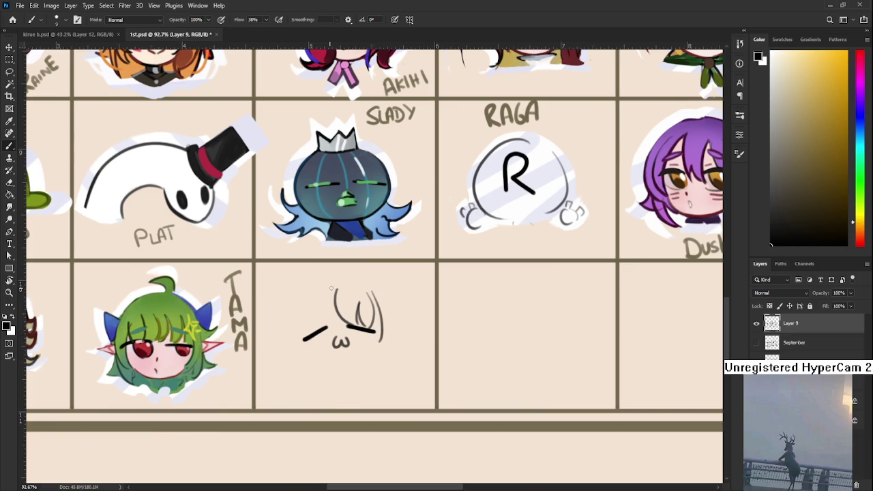
pyautogui.moveTo(332, 289)
pyautogui.mouseDown()
pyautogui.moveTo(300, 338)
pyautogui.moveTo(307, 348)
pyautogui.mouseUp()
pyautogui.hotkey('ctrl', 'z')
pyautogui.hotkey('ctrl', 'z')
pyautogui.hotkey('ctrl', 'z')
pyautogui.hotkey('ctrl', 'z')
pyautogui.moveTo(319, 290); pyautogui.dragTo(306, 358)
pyautogui.hotkey('ctrl', 'z')
pyautogui.moveTo(308, 303)
pyautogui.mouseDown()
pyautogui.moveTo(294, 353)
pyautogui.moveTo(330, 333)
pyautogui.mouseUp()
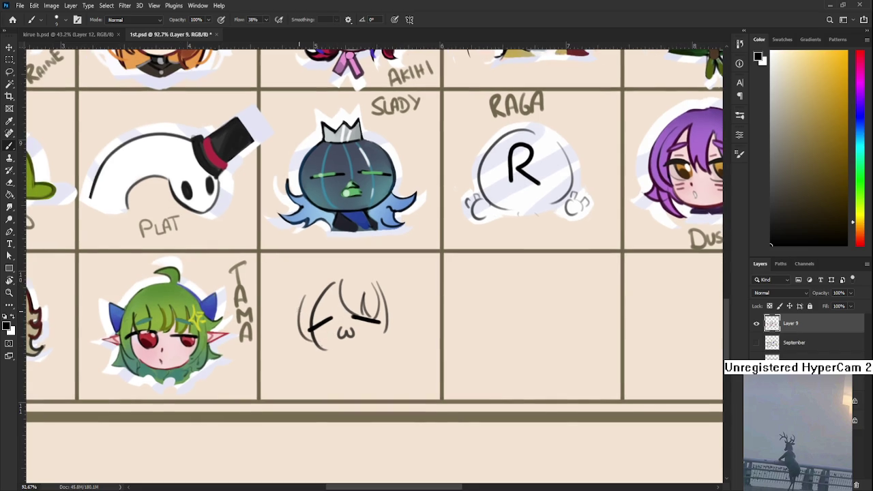
pyautogui.moveTo(297, 307); pyautogui.dragTo(289, 352)
pyautogui.hotkey('ctrl', 'z')
pyautogui.hotkey('ctrl', 'z')
pyautogui.moveTo(398, 294); pyautogui.dragTo(407, 349)
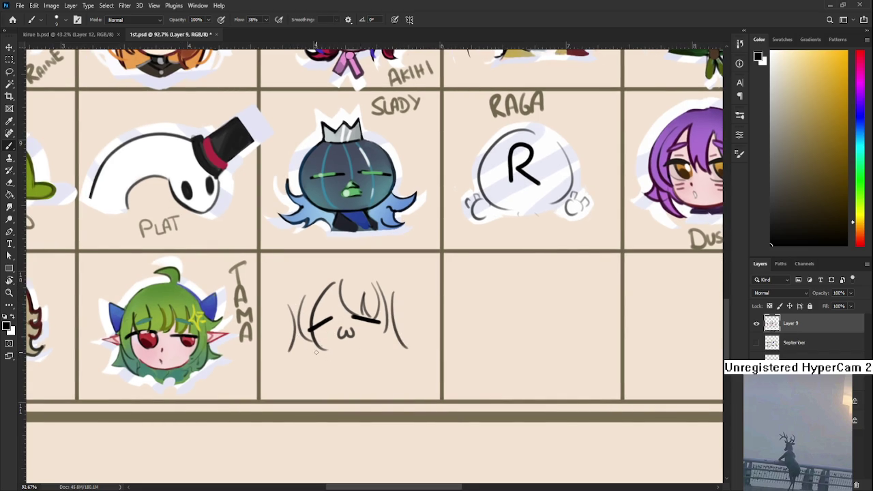
pyautogui.moveTo(313, 345); pyautogui.dragTo(384, 353)
pyautogui.hotkey('ctrl', 'z')
pyautogui.hotkey('ctrl', 'z')
pyautogui.hotkey('ctrl', 'z')
pyautogui.moveTo(375, 340); pyautogui.dragTo(341, 354)
pyautogui.hotkey('ctrl', 'z')
pyautogui.moveTo(375, 330)
pyautogui.mouseDown()
pyautogui.moveTo(343, 352)
pyautogui.moveTo(354, 333)
pyautogui.moveTo(348, 330)
pyautogui.mouseUp()
# Step: Add short top hair strands, a long left head curve and the head's top arc
pyautogui.press('e')
pyautogui.press('b')
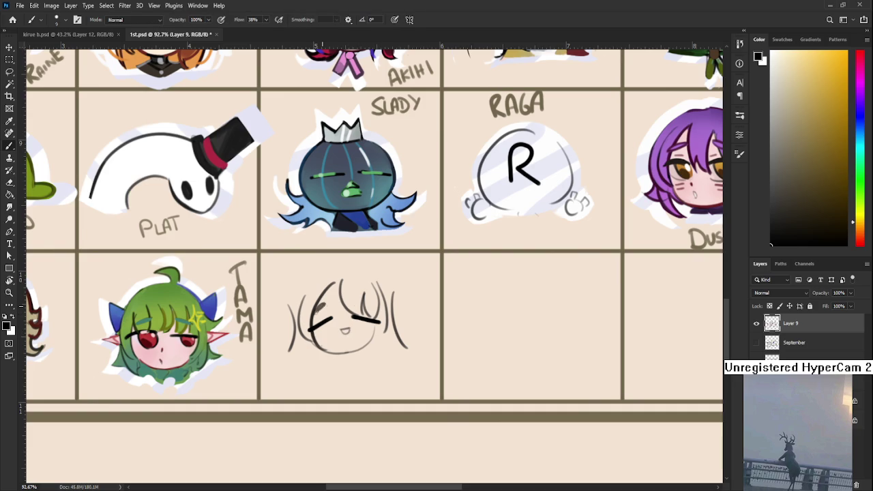
pyautogui.moveTo(352, 294); pyautogui.dragTo(363, 302)
pyautogui.moveTo(292, 308); pyautogui.dragTo(292, 355)
pyautogui.hotkey('ctrl', 'z')
pyautogui.moveTo(303, 278); pyautogui.dragTo(292, 339)
pyautogui.hotkey('ctrl', 'z')
pyautogui.moveTo(303, 293); pyautogui.dragTo(295, 359)
pyautogui.moveTo(295, 297); pyautogui.dragTo(315, 266)
pyautogui.hotkey('ctrl', 'z')
pyautogui.moveTo(294, 297)
pyautogui.mouseDown()
pyautogui.moveTo(331, 264)
pyautogui.moveTo(388, 296)
pyautogui.mouseUp()
pyautogui.hotkey('ctrl', 'z')
pyautogui.moveTo(365, 264); pyautogui.dragTo(391, 303)
# Step: Replace the right hair strand and add hair strands on the left and top of the head
pyautogui.press('e')
pyautogui.moveTo(383, 273); pyautogui.dragTo(403, 347)
pyautogui.press('b')
pyautogui.hotkey('ctrl', 'z')
pyautogui.moveTo(389, 295)
pyautogui.mouseDown()
pyautogui.moveTo(393, 357)
pyautogui.moveTo(408, 347)
pyautogui.mouseUp()
pyautogui.hotkey('ctrl', 'z')
pyautogui.moveTo(295, 300); pyautogui.dragTo(281, 352)
pyautogui.moveTo(306, 276); pyautogui.dragTo(303, 296)
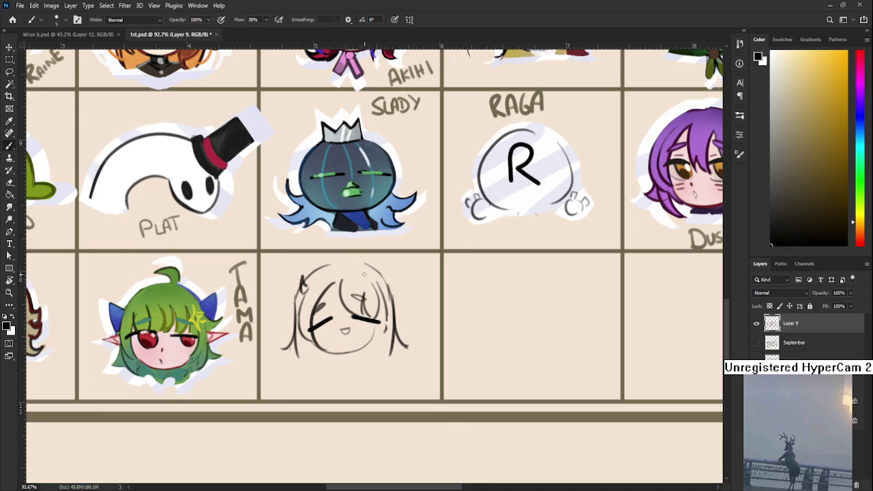
pyautogui.moveTo(368, 266)
pyautogui.mouseDown()
pyautogui.moveTo(373, 283)
pyautogui.moveTo(350, 374)
pyautogui.moveTo(358, 326)
pyautogui.mouseUp()
# Step: Lasso part of the sketch and nudge it slightly left with a transform
pyautogui.hotkey('ctrl', 'z')
pyautogui.press('l')
pyautogui.hotkey('ctrl', 't')
pyautogui.moveTo(377, 287); pyautogui.dragTo(375, 288)
pyautogui.press('Return')
pyautogui.hotkey('ctrl', 'd')
# Step: Add a tiny stroke atop the head and erase parts of the right-side hair strands
pyautogui.press('e')
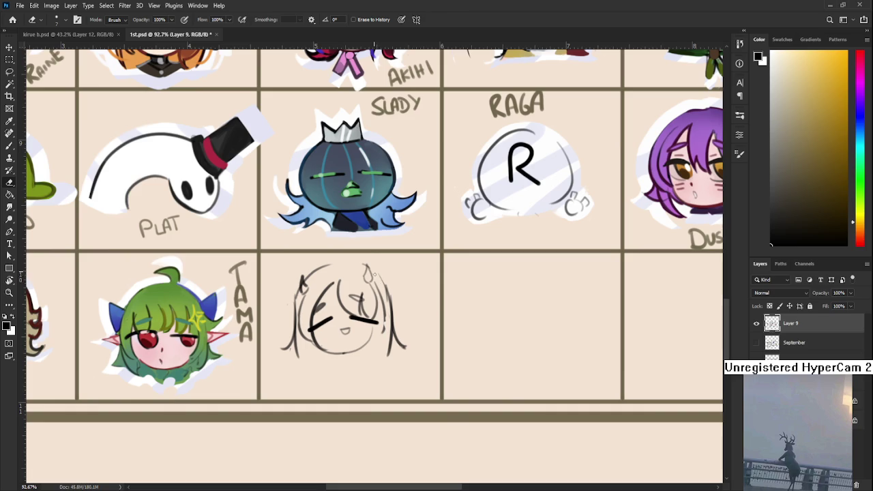
pyautogui.press('b')
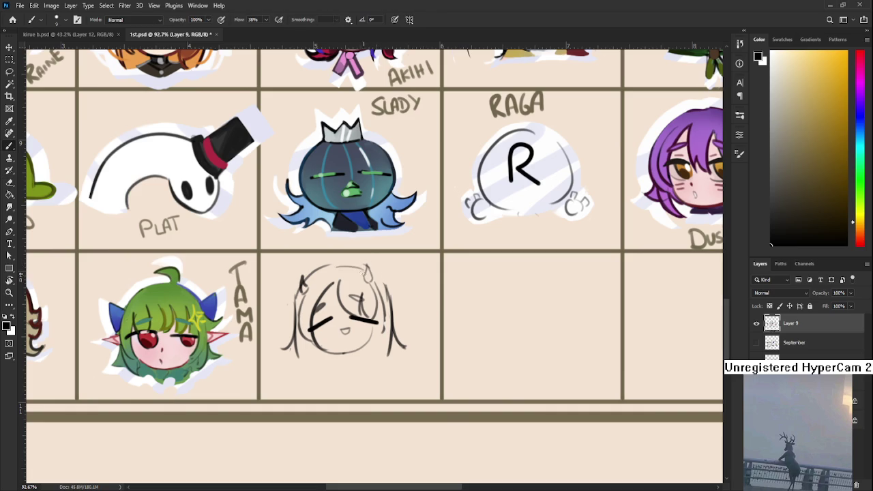
pyautogui.moveTo(363, 271); pyautogui.dragTo(364, 274)
pyautogui.press('e')
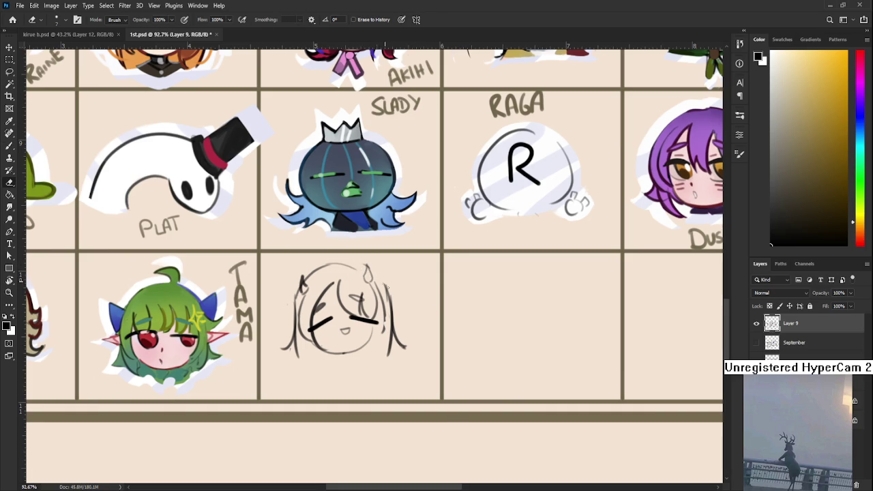
pyautogui.moveTo(388, 356)
pyautogui.mouseDown()
pyautogui.moveTo(382, 300)
pyautogui.moveTo(382, 333)
pyautogui.mouseUp()
pyautogui.moveTo(386, 295)
pyautogui.mouseDown()
pyautogui.moveTo(403, 349)
pyautogui.moveTo(391, 351)
pyautogui.mouseUp()
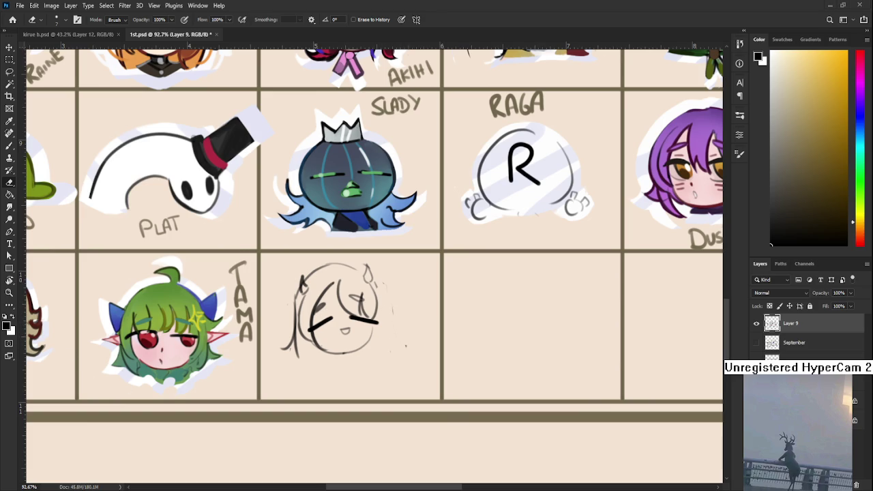
# Step: Redraw the thin line along the head's right side
pyautogui.press('b')
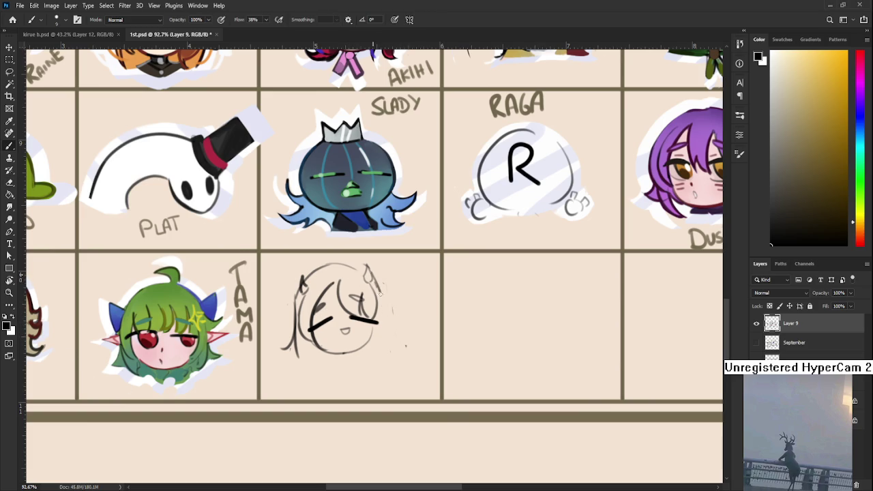
pyautogui.moveTo(374, 273); pyautogui.dragTo(384, 354)
pyautogui.hotkey('ctrl', 'z')
pyautogui.moveTo(380, 276)
pyautogui.mouseDown()
pyautogui.moveTo(384, 358)
pyautogui.moveTo(385, 349)
pyautogui.mouseUp()
pyautogui.hotkey('ctrl', 'z')
pyautogui.hotkey('ctrl', 'z')
pyautogui.moveTo(378, 277)
pyautogui.mouseDown()
pyautogui.moveTo(385, 344)
pyautogui.moveTo(379, 303)
pyautogui.moveTo(396, 319)
pyautogui.mouseUp()
pyautogui.hotkey('ctrl', 'z')
pyautogui.hotkey('ctrl', 'z')
# Step: Replace the lower chin line and draw a small oval loop under the head
pyautogui.press('e')
pyautogui.moveTo(329, 356)
pyautogui.mouseDown()
pyautogui.moveTo(371, 333)
pyautogui.moveTo(371, 342)
pyautogui.mouseUp()
pyautogui.press('b')
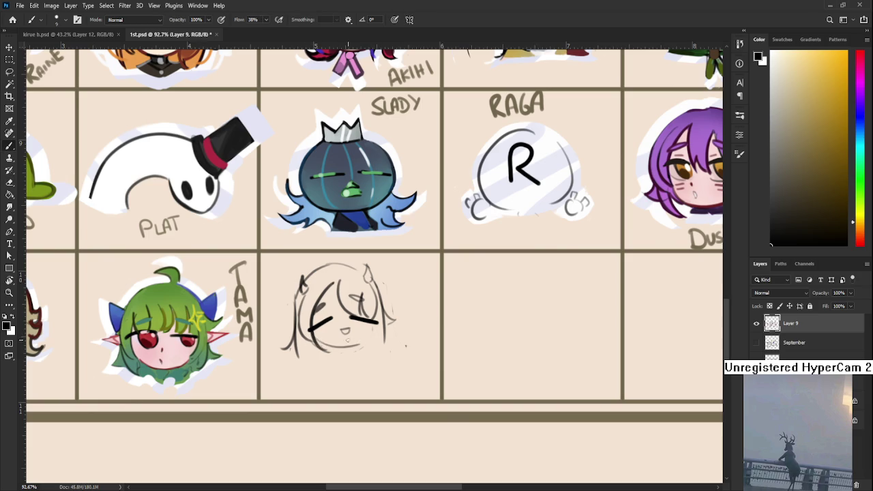
pyautogui.moveTo(318, 345); pyautogui.dragTo(372, 341)
pyautogui.hotkey('ctrl', 'z')
pyautogui.hotkey('ctrl', 'z')
pyautogui.hotkey('ctrl', 'z')
pyautogui.hotkey('ctrl', 'z')
pyautogui.hotkey('ctrl', 'z')
pyautogui.moveTo(323, 349)
pyautogui.mouseDown()
pyautogui.moveTo(318, 344)
pyautogui.moveTo(372, 349)
pyautogui.moveTo(374, 334)
pyautogui.mouseUp()
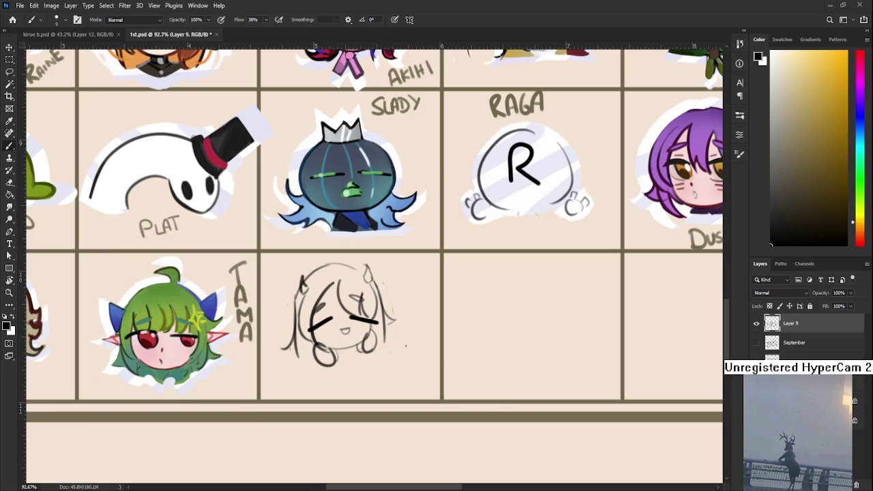
pyautogui.scroll(-1, 374, 335)
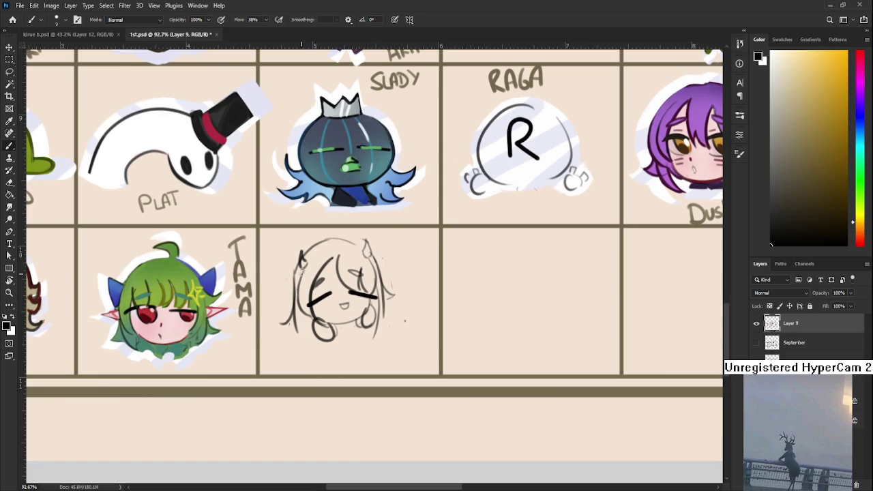
# Step: Lasso the whole sketch, skew it slightly, and shift it about 10 px right and down
pyautogui.moveTo(299, 280); pyautogui.dragTo(273, 217)
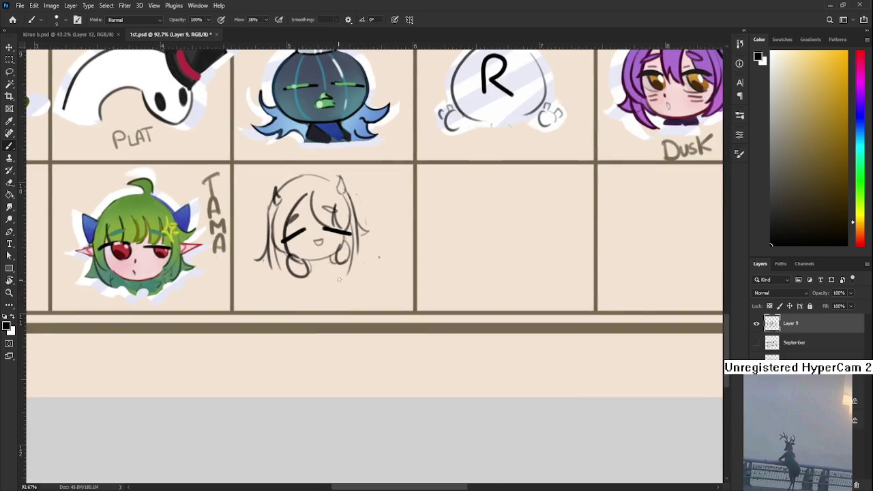
pyautogui.scroll(-5, 327, 287)
pyautogui.scroll(2, 355, 280)
pyautogui.scroll(2, 386, 271)
pyautogui.moveTo(386, 271); pyautogui.dragTo(469, 313)
pyautogui.press('l')
pyautogui.moveTo(377, 281)
pyautogui.mouseDown()
pyautogui.moveTo(399, 273)
pyautogui.moveTo(376, 395)
pyautogui.moveTo(372, 331)
pyautogui.mouseUp()
pyautogui.hotkey('ctrl', 't')
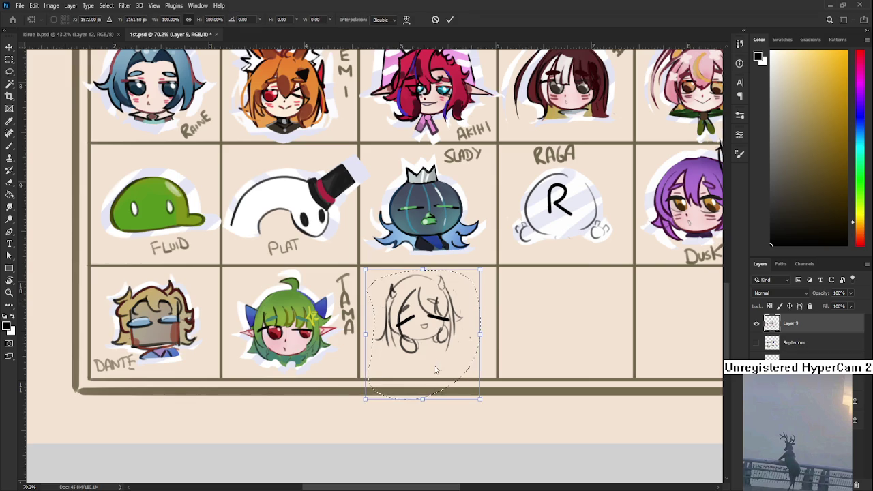
pyautogui.moveTo(480, 341); pyautogui.dragTo(480, 344)
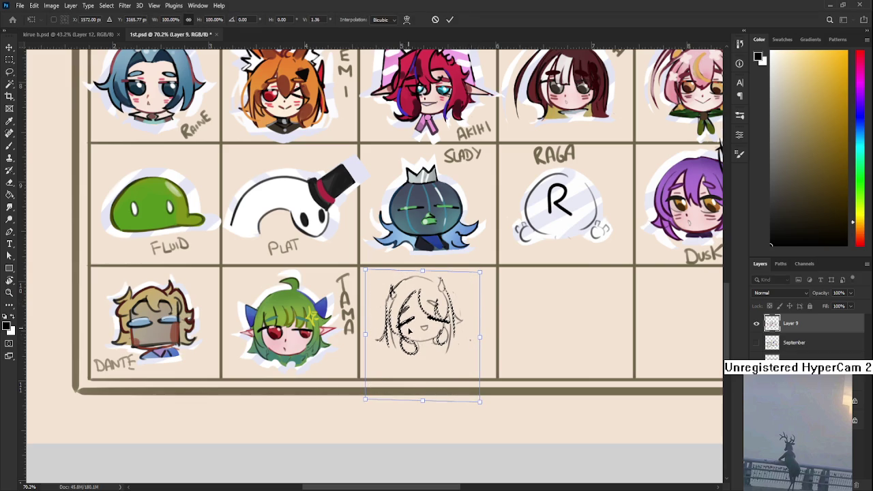
pyautogui.moveTo(419, 334); pyautogui.dragTo(419, 339)
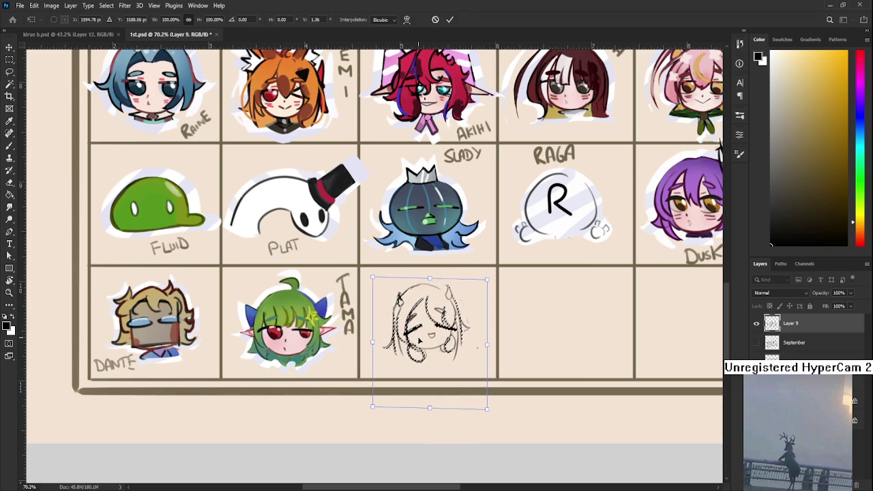
pyautogui.press('Return')
pyautogui.scroll(2, 419, 288)
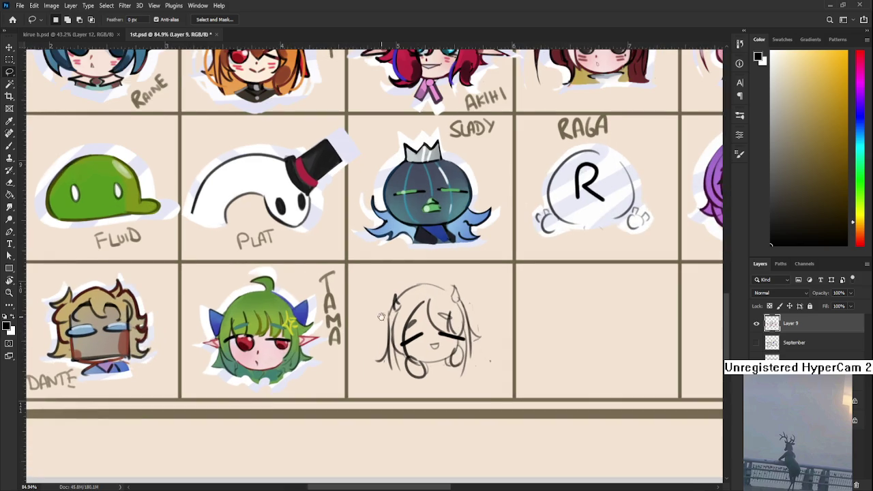
# Step: Add a short stroke along the top of the head
pyautogui.moveTo(378, 316); pyautogui.dragTo(317, 310)
pyautogui.press('b')
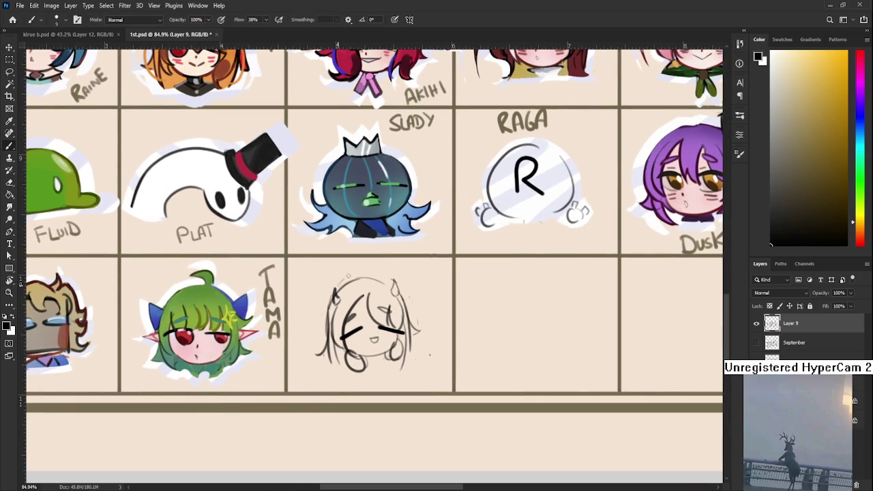
pyautogui.moveTo(369, 279); pyautogui.dragTo(392, 284)
pyautogui.scroll(-2, 402, 370)
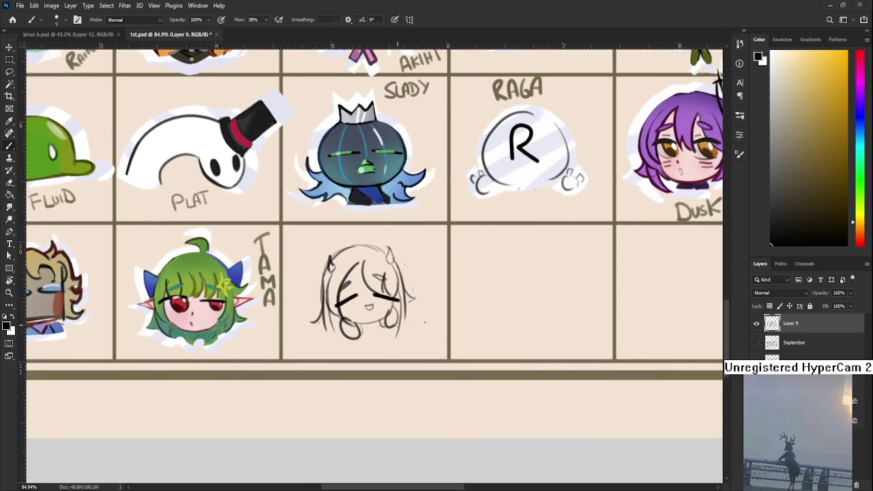
pyautogui.scroll(1, 383, 324)
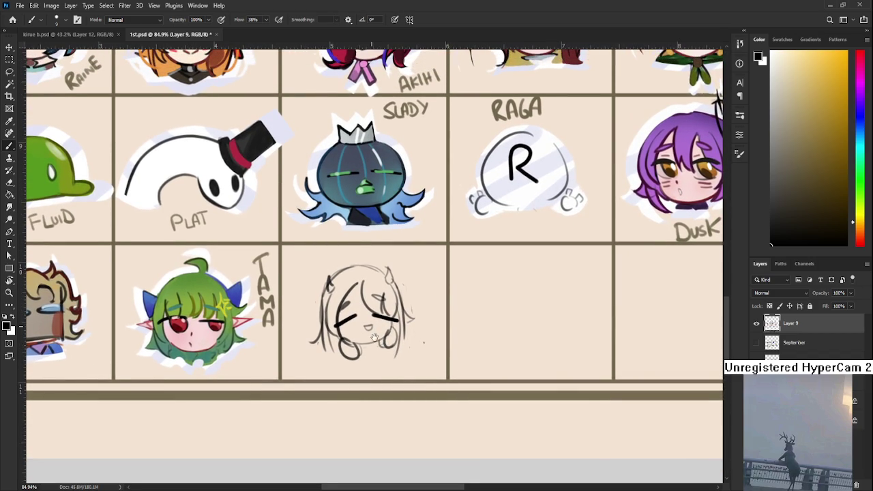
pyautogui.moveTo(372, 329); pyautogui.dragTo(376, 362)
pyautogui.press('e')
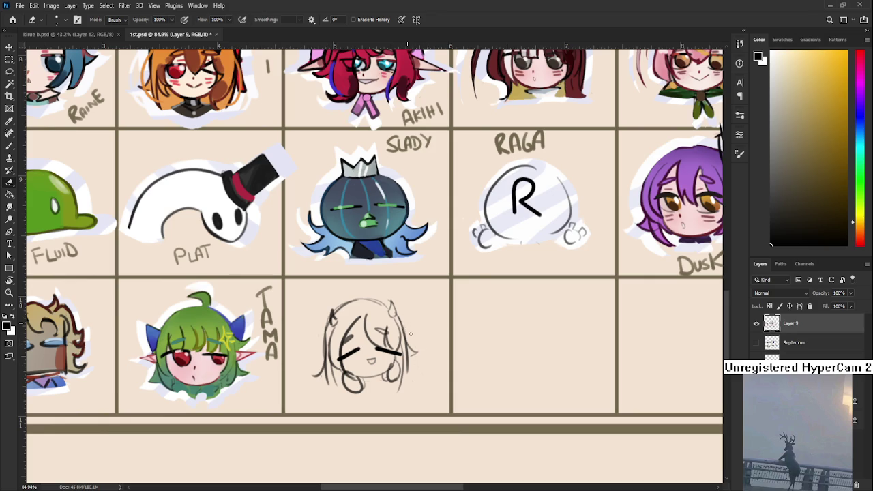
pyautogui.moveTo(407, 314); pyautogui.dragTo(397, 322)
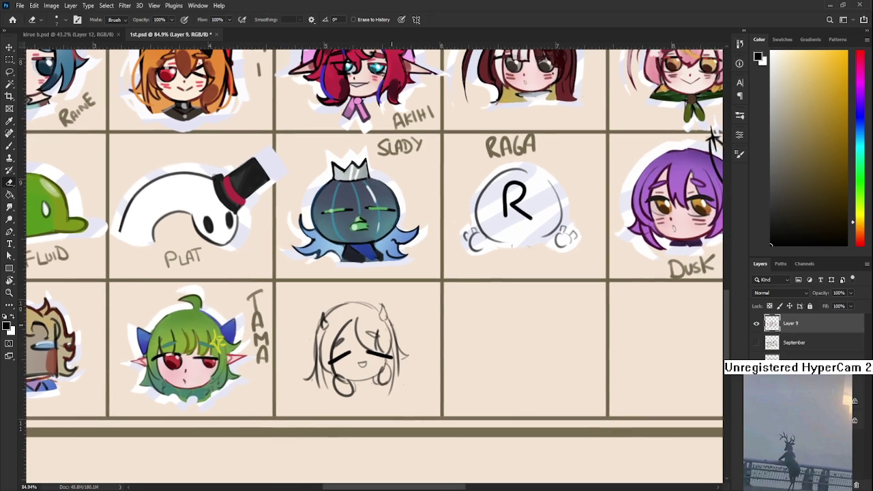
pyautogui.moveTo(384, 353); pyautogui.dragTo(389, 330)
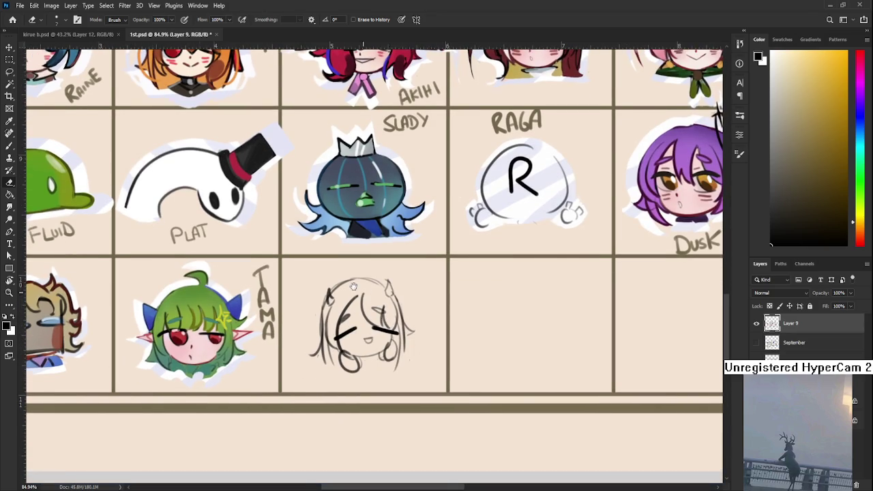
pyautogui.moveTo(334, 316); pyautogui.dragTo(318, 305)
# Step: Add a short stroke to the left hair and start a lasso around the sketch
pyautogui.press('b')
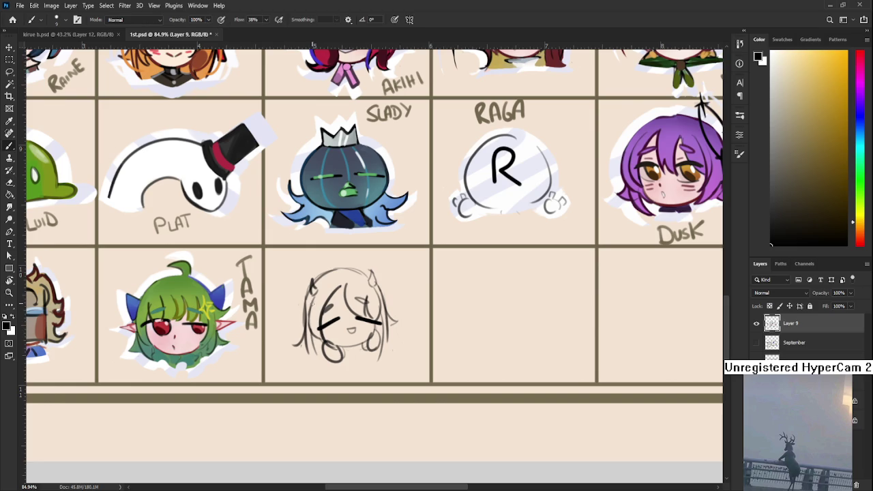
pyautogui.press('e')
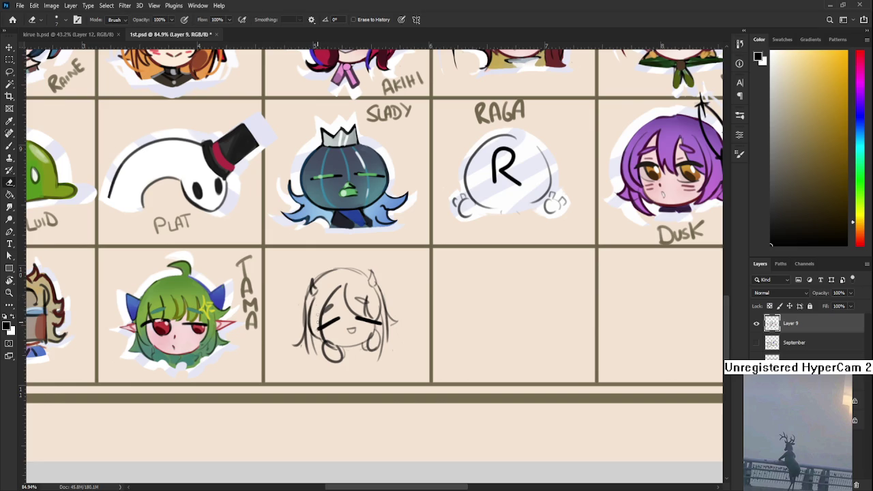
pyautogui.moveTo(350, 294); pyautogui.dragTo(335, 305)
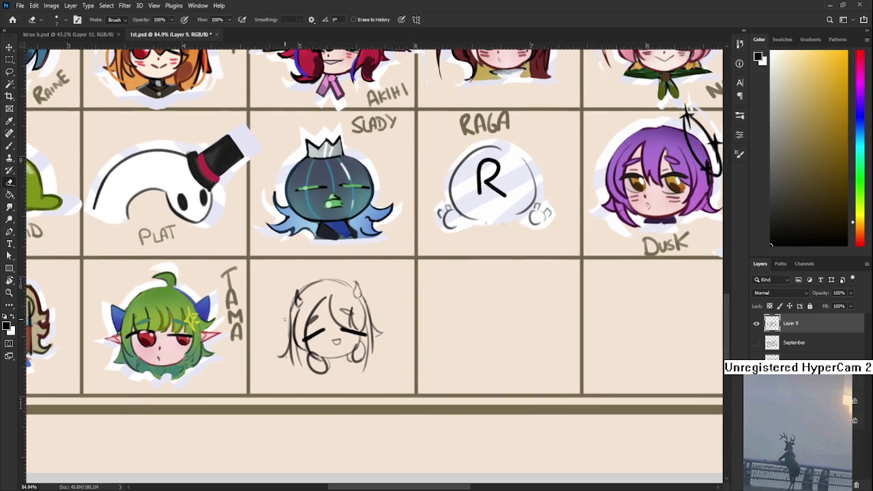
pyautogui.press('b')
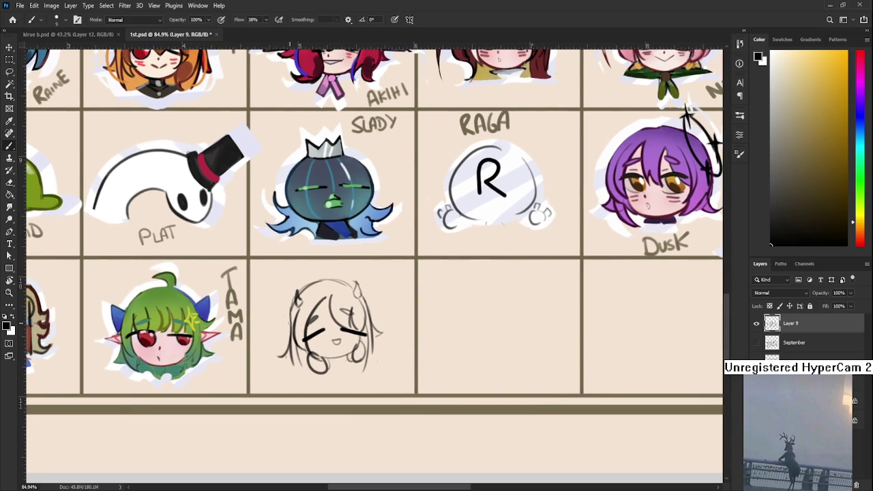
pyautogui.moveTo(290, 320); pyautogui.dragTo(281, 335)
pyautogui.moveTo(365, 359); pyautogui.dragTo(391, 327)
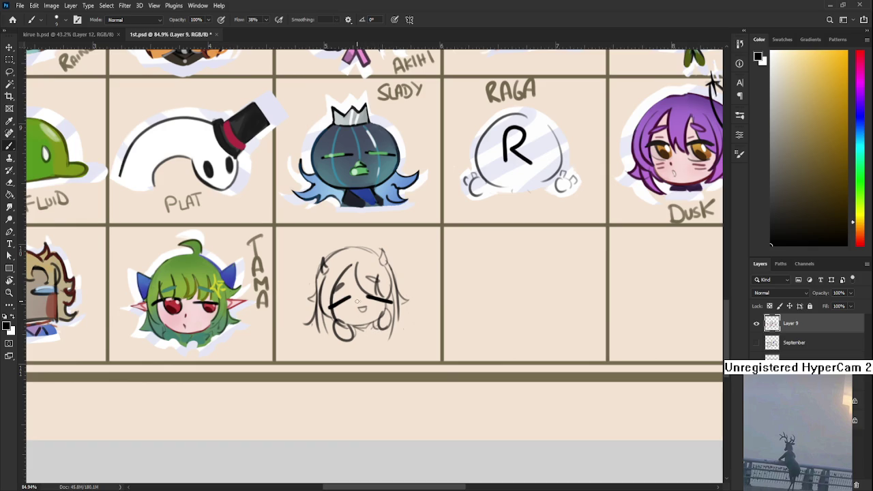
pyautogui.press('l')
pyautogui.moveTo(314, 306)
pyautogui.mouseDown()
pyautogui.moveTo(346, 246)
pyautogui.moveTo(397, 341)
pyautogui.mouseUp()
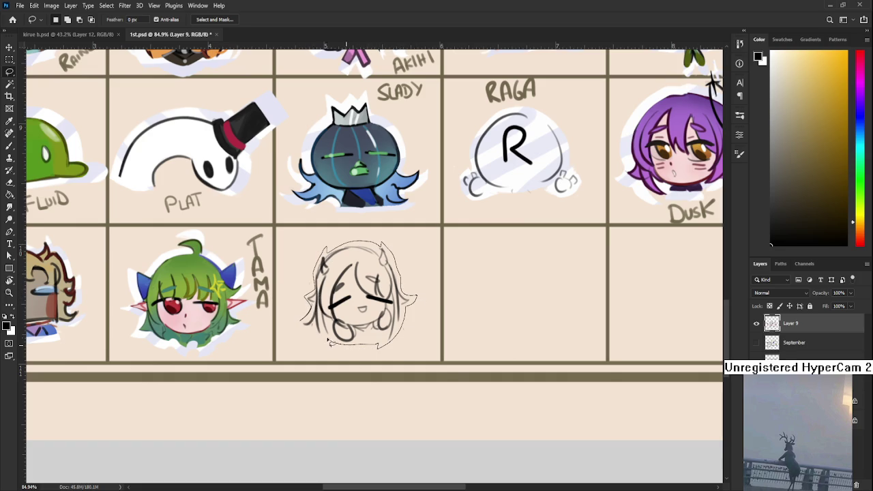
# Step: Close the lasso around the chibi silhouette, trim excess areas, and add Layer 10 beneath
pyautogui.moveTo(397, 341); pyautogui.dragTo(309, 316)
pyautogui.press('alt')
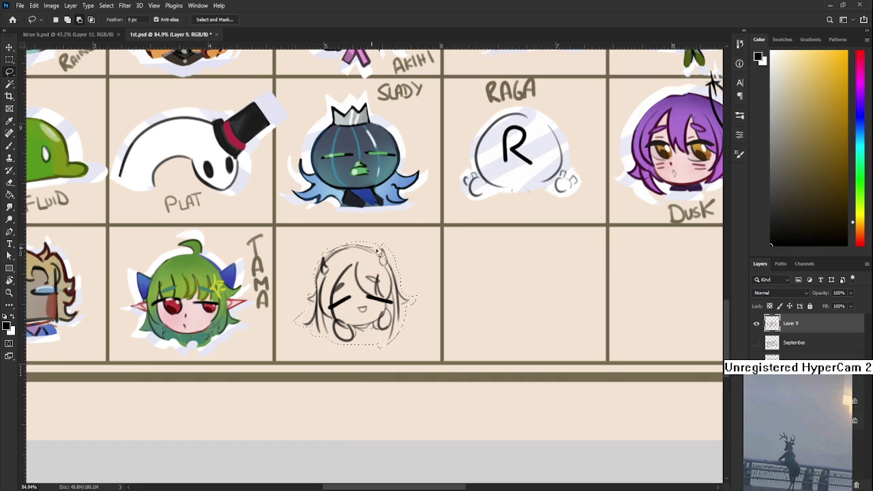
pyautogui.moveTo(399, 247)
pyautogui.mouseDown()
pyautogui.moveTo(383, 244)
pyautogui.moveTo(417, 306)
pyautogui.moveTo(405, 347)
pyautogui.moveTo(381, 356)
pyautogui.moveTo(308, 332)
pyautogui.moveTo(315, 319)
pyautogui.mouseUp()
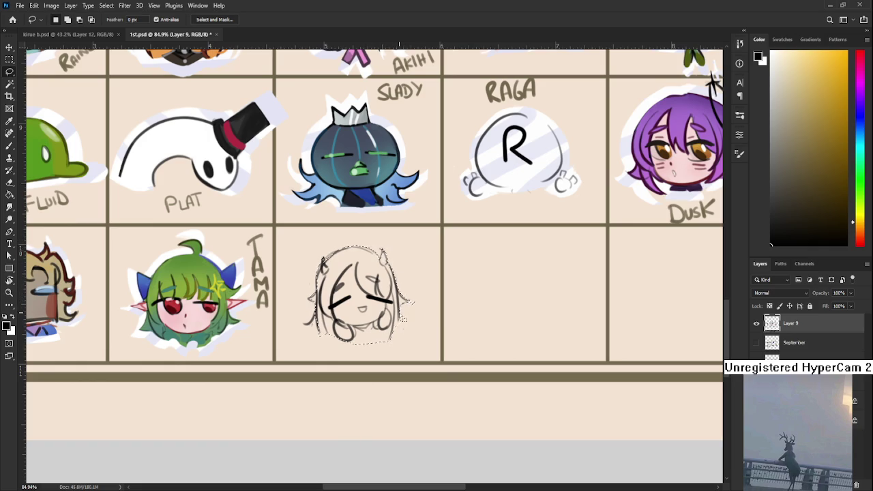
pyautogui.moveTo(412, 291)
pyautogui.mouseDown()
pyautogui.moveTo(428, 294)
pyautogui.moveTo(397, 301)
pyautogui.mouseUp()
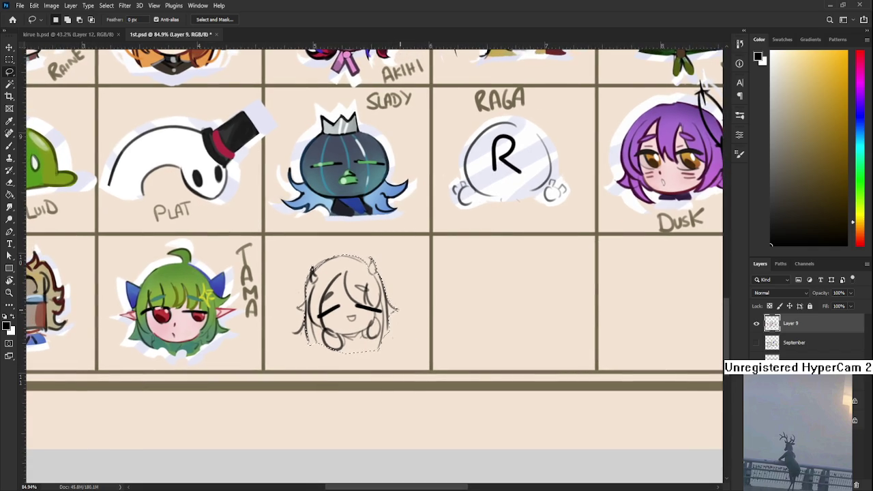
pyautogui.hotkey('ctrl', 'shift', 'alt', 'n')
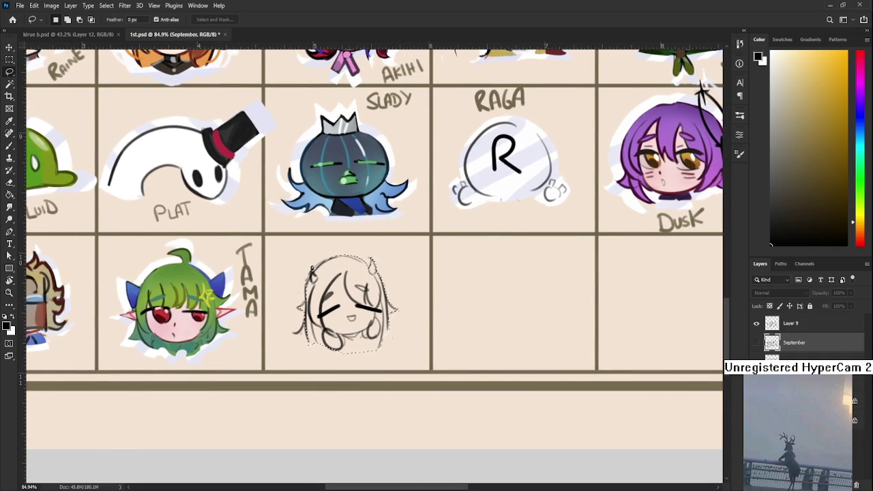
# Step: Fill the chibi silhouette with white on the new layer and deselect
pyautogui.press('x')
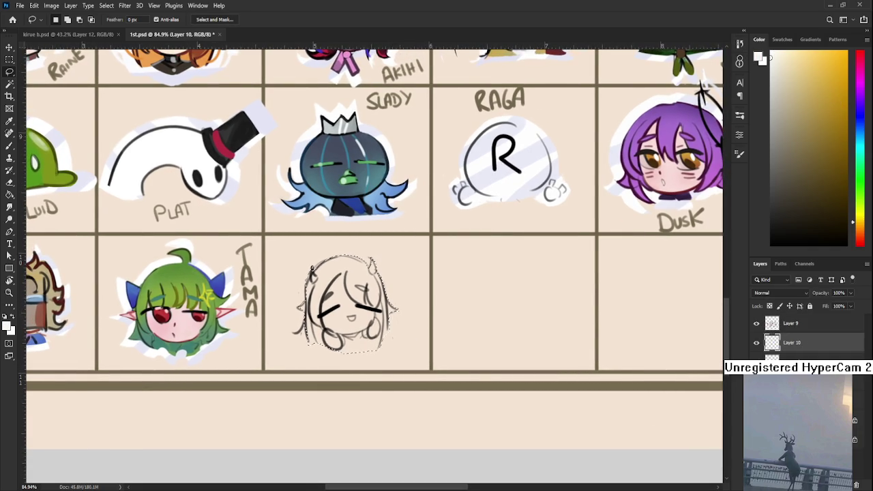
pyautogui.press('g')
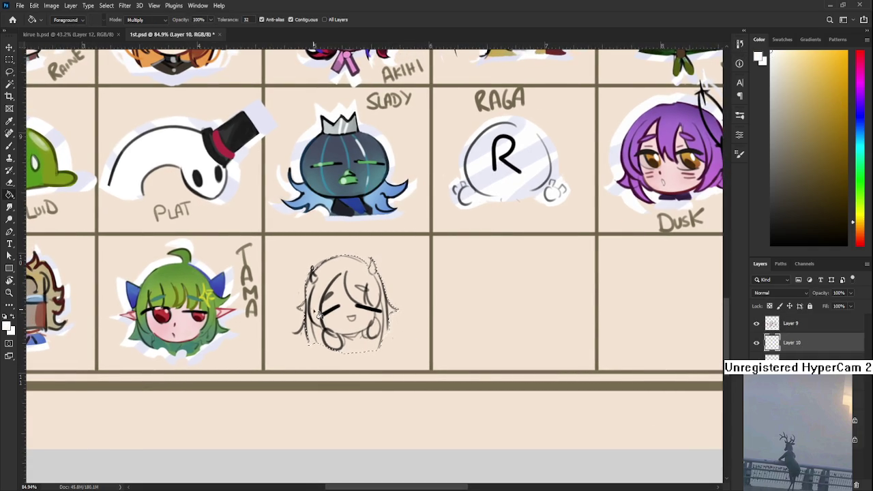
pyautogui.click(334, 311)
pyautogui.press('b')
pyautogui.hotkey('ctrl', 'd')
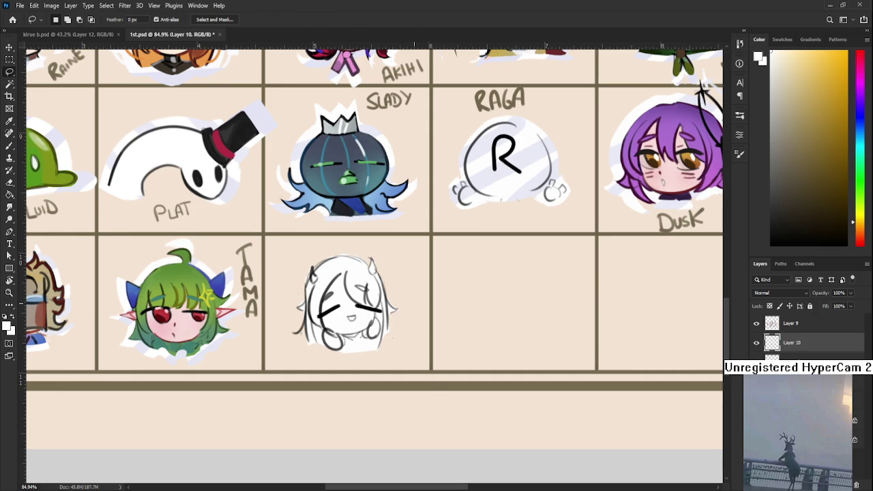
# Step: Sample pink from Dusk's face and paint soft blush across both cheeks
pyautogui.keyDown('alt'); pyautogui.click(673, 177); pyautogui.keyUp('alt')
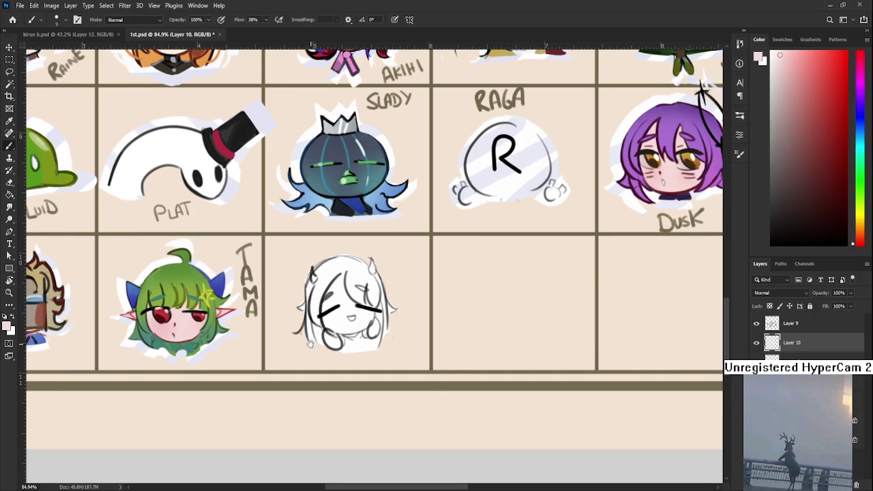
pyautogui.moveTo(308, 348); pyautogui.dragTo(324, 361)
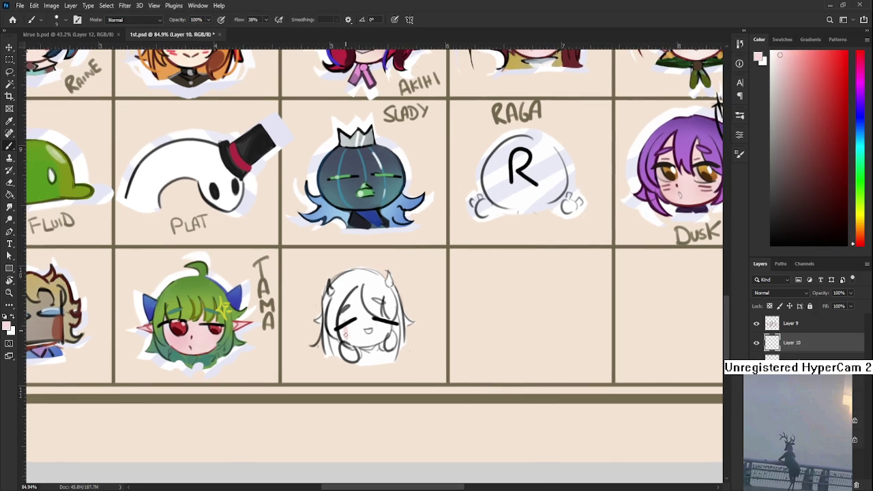
pyautogui.press(']')
pyautogui.moveTo(346, 333)
pyautogui.mouseDown()
pyautogui.moveTo(348, 315)
pyautogui.moveTo(367, 341)
pyautogui.moveTo(368, 328)
pyautogui.moveTo(350, 341)
pyautogui.mouseUp()
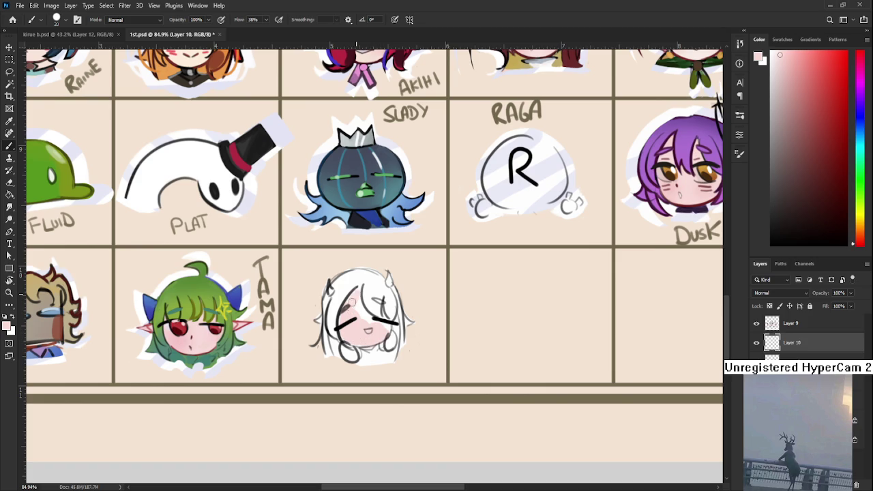
pyautogui.moveTo(357, 293)
pyautogui.mouseDown()
pyautogui.moveTo(371, 319)
pyautogui.moveTo(346, 341)
pyautogui.mouseUp()
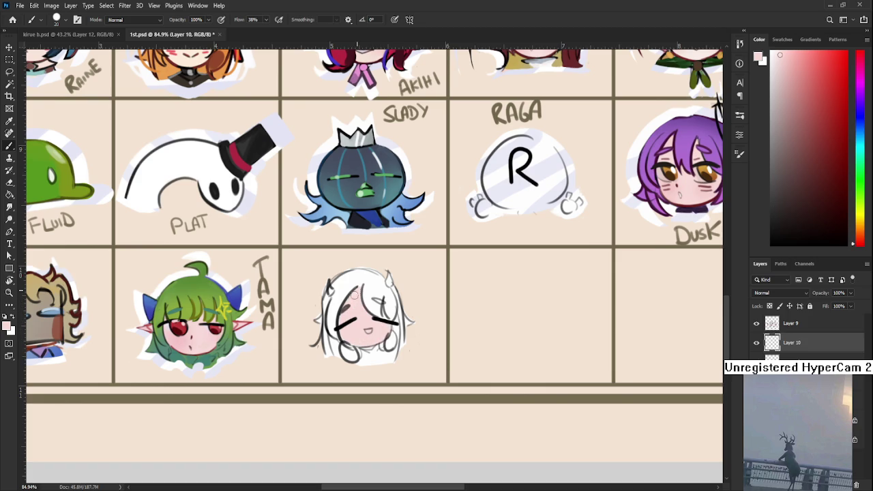
pyautogui.moveTo(359, 289); pyautogui.dragTo(362, 268)
pyautogui.scroll(-2, 366, 287)
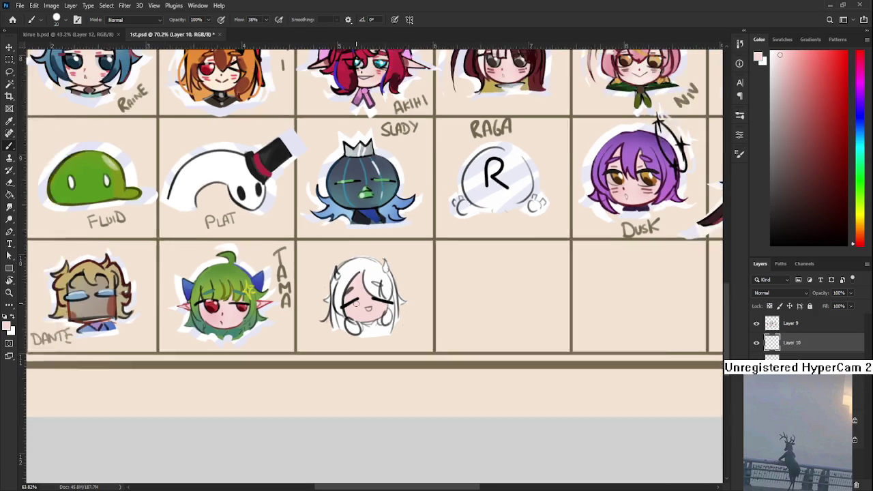
# Step: Pick a bright red, paint a horn on the head, and commit the warp
pyautogui.scroll(-2, 366, 286)
pyautogui.click(818, 106)
pyautogui.moveTo(818, 105); pyautogui.dragTo(828, 92)
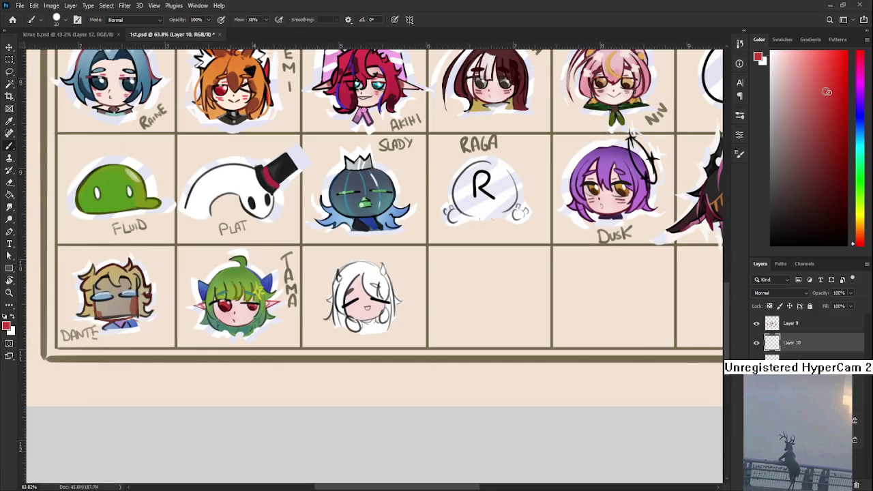
pyautogui.moveTo(337, 273); pyautogui.dragTo(339, 279)
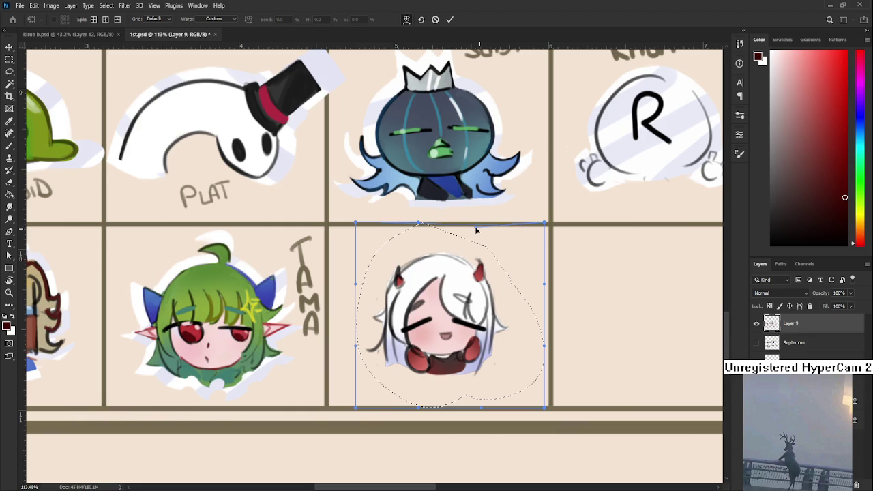
pyautogui.press('Return')
pyautogui.hotkey('ctrl', 'd')
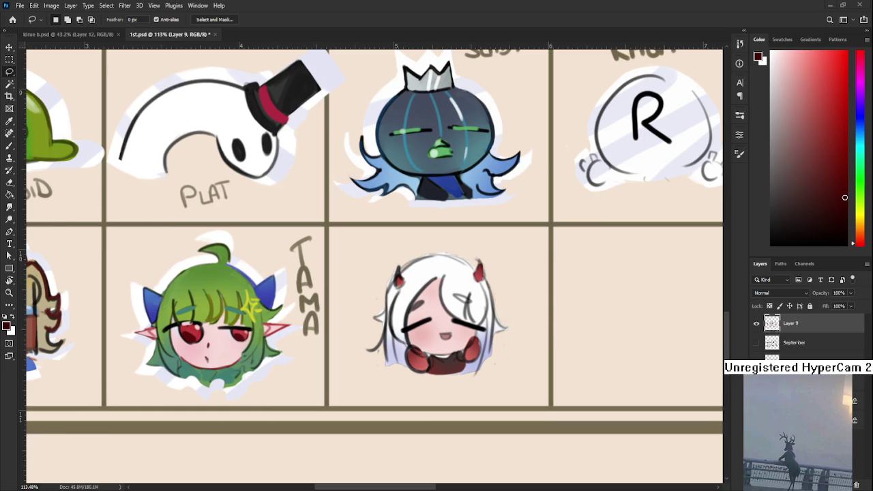
pyautogui.scroll(3, 479, 317)
# Step: Tilt the canvas view to reach the chibi's hair and undo a stray dark stroke
pyautogui.scroll(-2, 479, 316)
pyautogui.scroll(2, 479, 316)
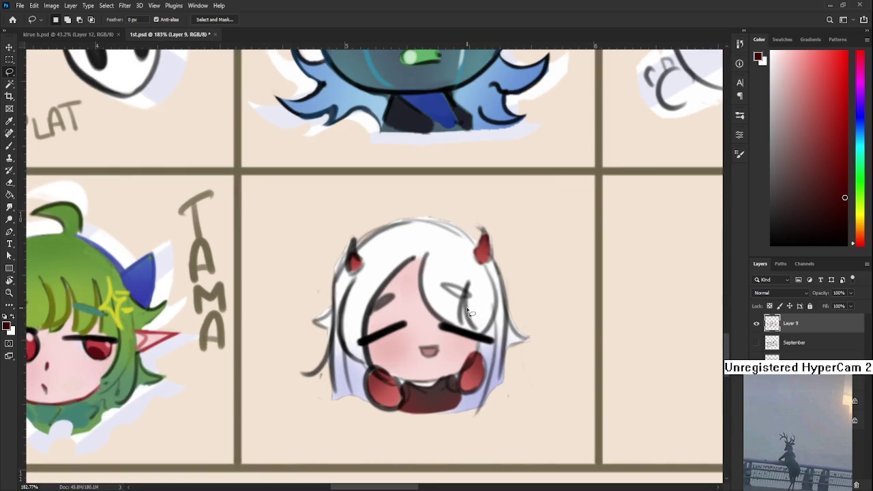
pyautogui.press('r')
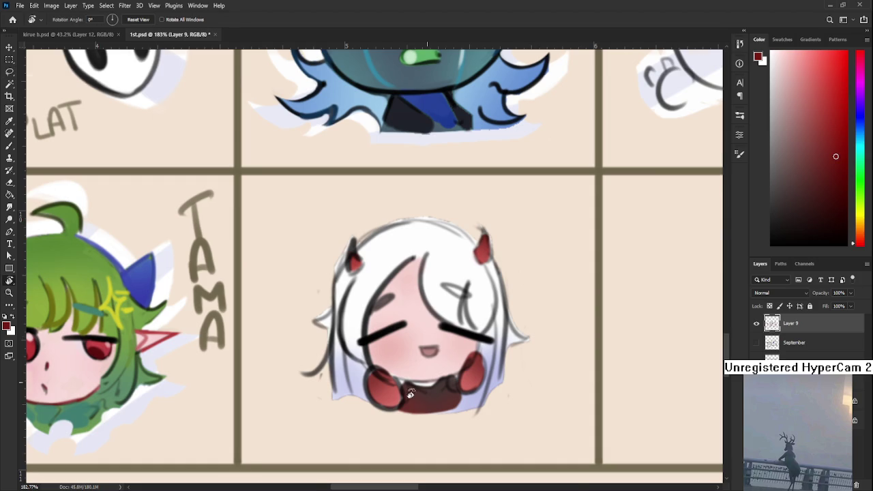
pyautogui.moveTo(423, 389); pyautogui.dragTo(310, 343)
pyautogui.press('b')
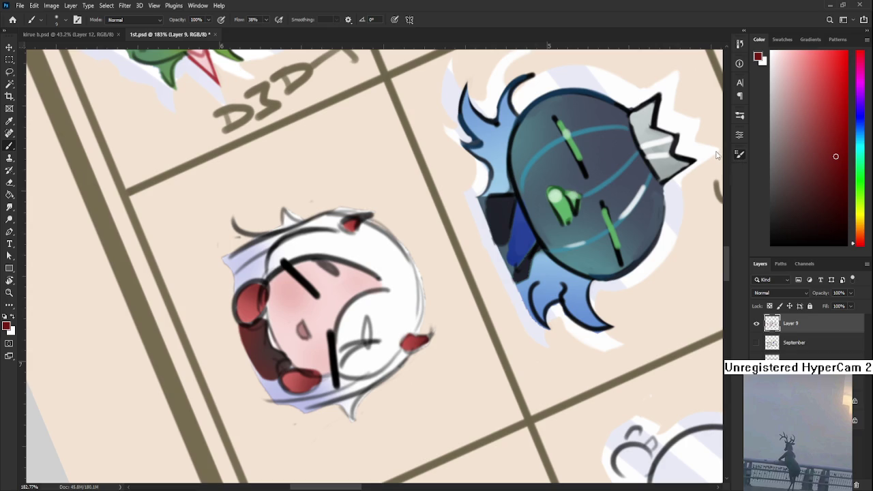
pyautogui.moveTo(185, 376)
pyautogui.mouseDown()
pyautogui.moveTo(273, 292)
pyautogui.moveTo(280, 351)
pyautogui.mouseUp()
pyautogui.hotkey('ctrl', 'z')
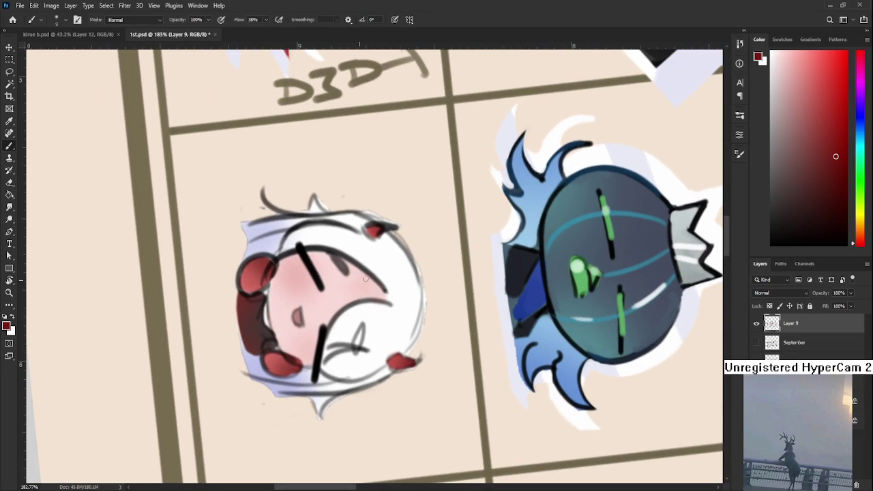
# Step: Shrink the brush for fine detail and reset the canvas rotation to upright
pyautogui.press(']')
pyautogui.moveTo(368, 312); pyautogui.dragTo(366, 322)
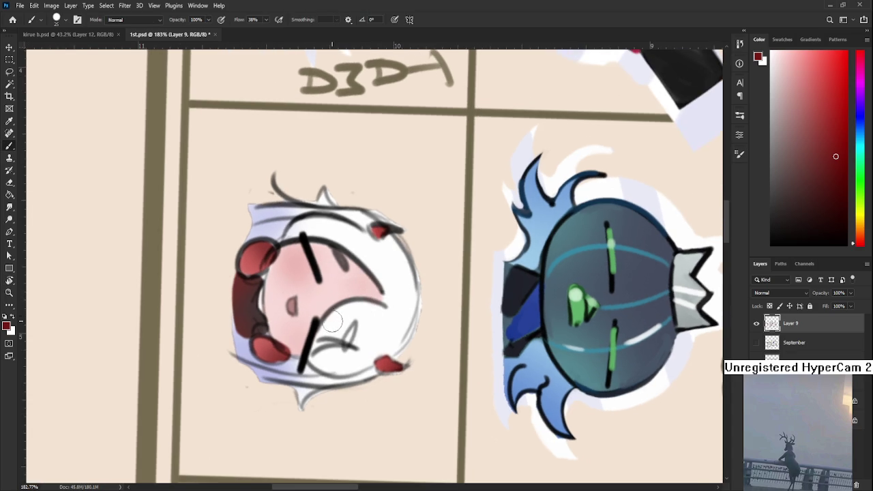
pyautogui.press('[')
pyautogui.press('[')
pyautogui.press('[')
pyautogui.press('r')
pyautogui.moveTo(284, 341); pyautogui.dragTo(355, 324)
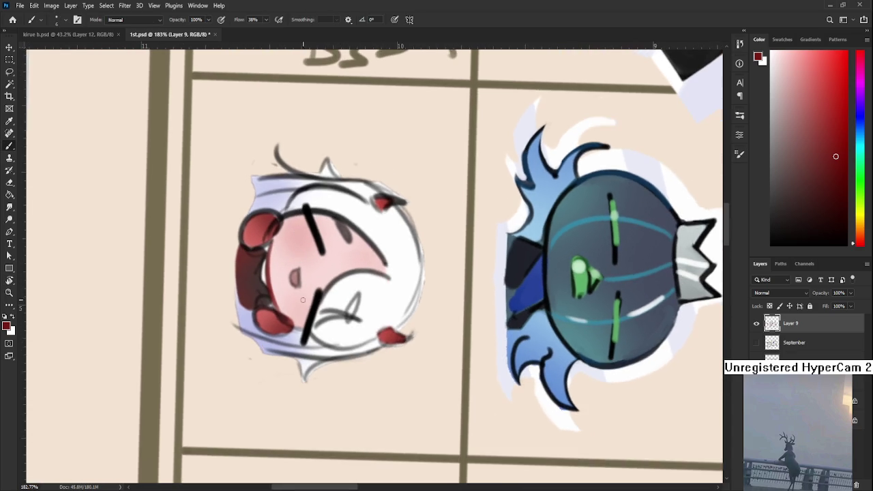
pyautogui.press('Escape')
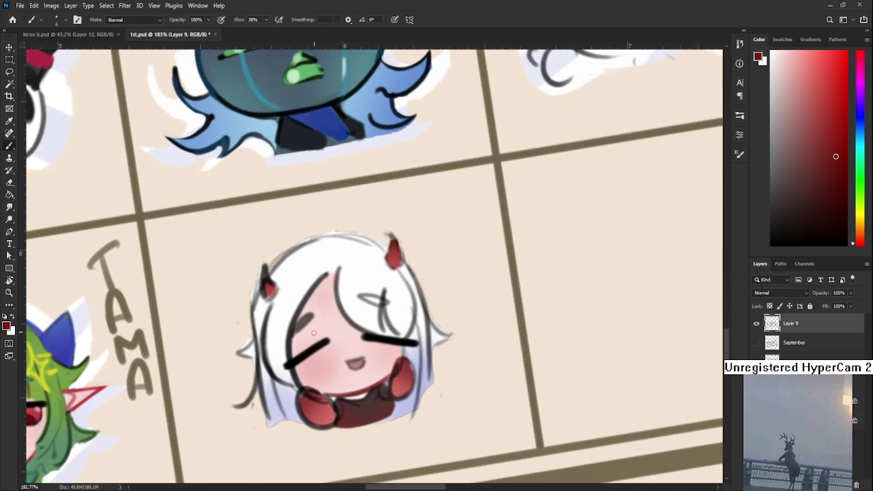
# Step: Pick a dark navy colour and turn the view sideways to paint the hair line
pyautogui.moveTo(370, 364); pyautogui.dragTo(413, 312)
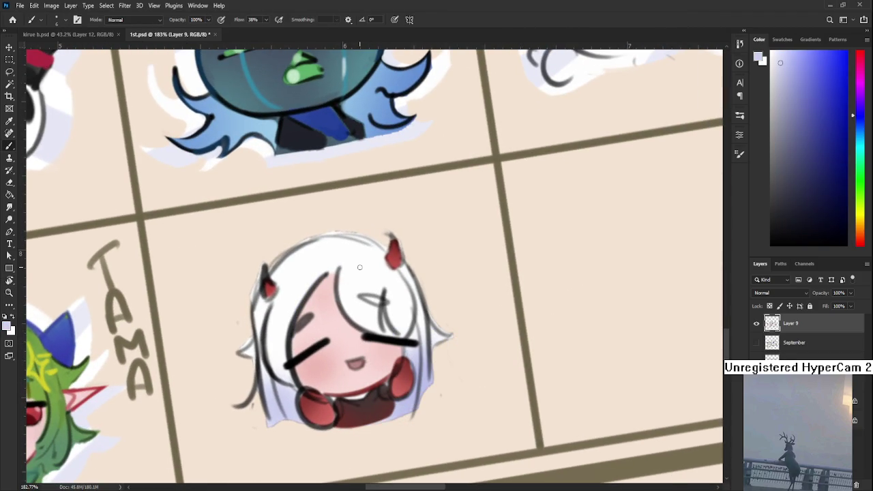
pyautogui.click(820, 169)
pyautogui.press('r')
pyautogui.moveTo(375, 295)
pyautogui.mouseDown()
pyautogui.moveTo(309, 309)
pyautogui.moveTo(380, 290)
pyautogui.moveTo(317, 302)
pyautogui.mouseUp()
pyautogui.press('r')
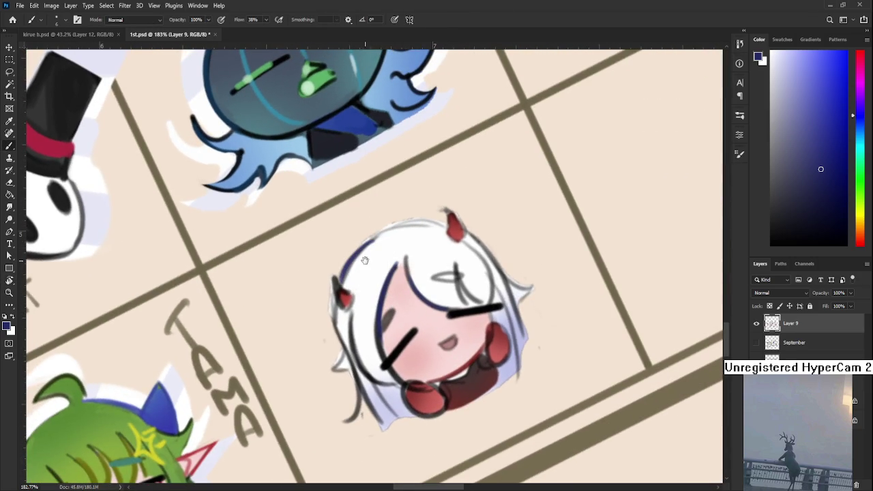
# Step: Sample the horn's red and paint the chibi's horns fuller
pyautogui.press('e')
pyautogui.scroll(-1, 293, 314)
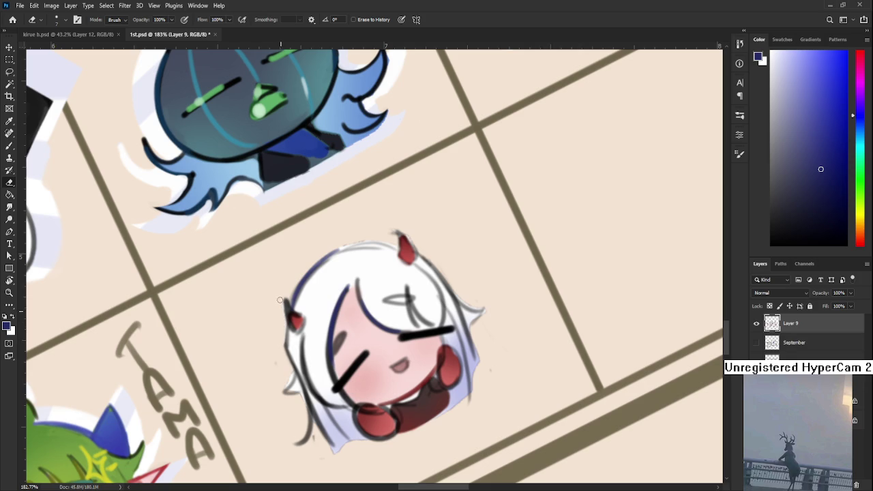
pyautogui.press('b')
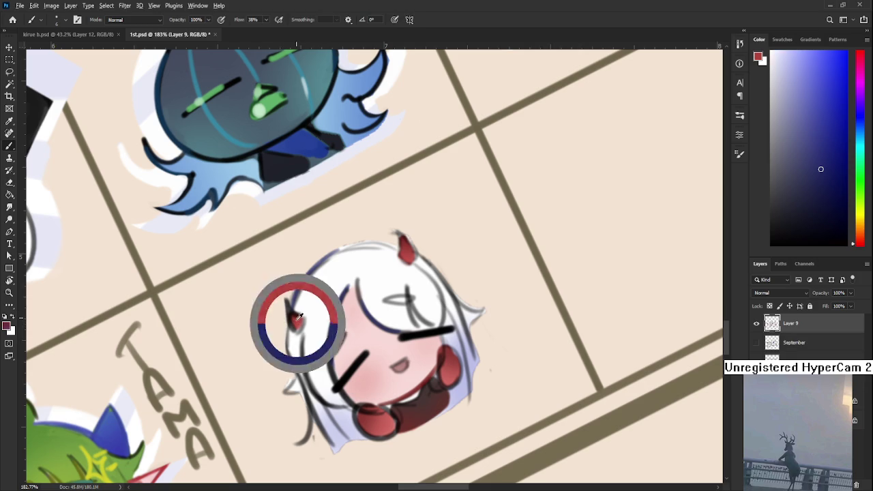
pyautogui.keyDown('alt'); pyautogui.click(295, 326); pyautogui.keyUp('alt')
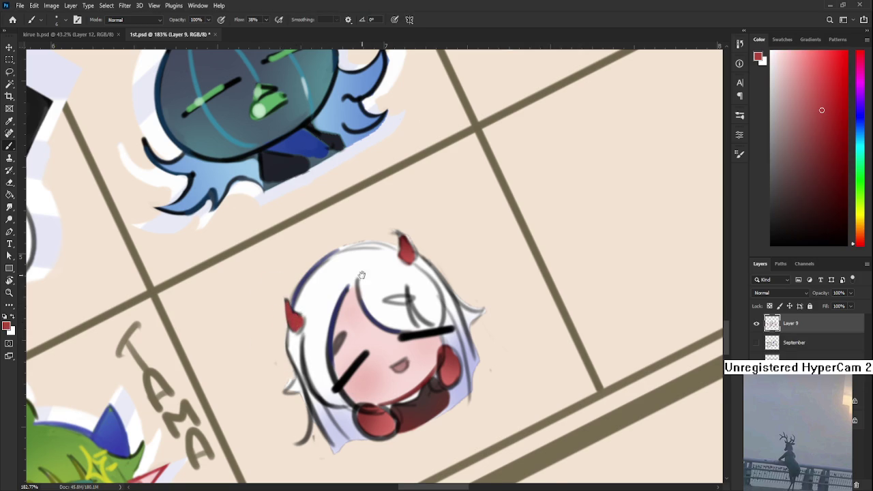
pyautogui.scroll(1, 342, 285)
pyautogui.hscroll(1, 341, 284)
pyautogui.moveTo(345, 287); pyautogui.dragTo(367, 304)
pyautogui.press('e')
pyautogui.press('b')
pyautogui.keyDown('alt'); pyautogui.click(359, 295); pyautogui.keyUp('alt')
pyautogui.keyDown('alt'); pyautogui.click(355, 307); pyautogui.keyUp('alt')
# Step: Level the canvas, sample red from the mouth, and paint both closed-eye lines red
pyautogui.press('r')
pyautogui.moveTo(354, 308)
pyautogui.mouseDown()
pyautogui.moveTo(354, 355)
pyautogui.moveTo(379, 378)
pyautogui.mouseUp()
pyautogui.press('b')
pyautogui.keyDown('alt'); pyautogui.click(354, 356); pyautogui.keyUp('alt')
pyautogui.press('r')
pyautogui.press('b')
pyautogui.keyDown('alt'); pyautogui.click(384, 395); pyautogui.keyUp('alt')
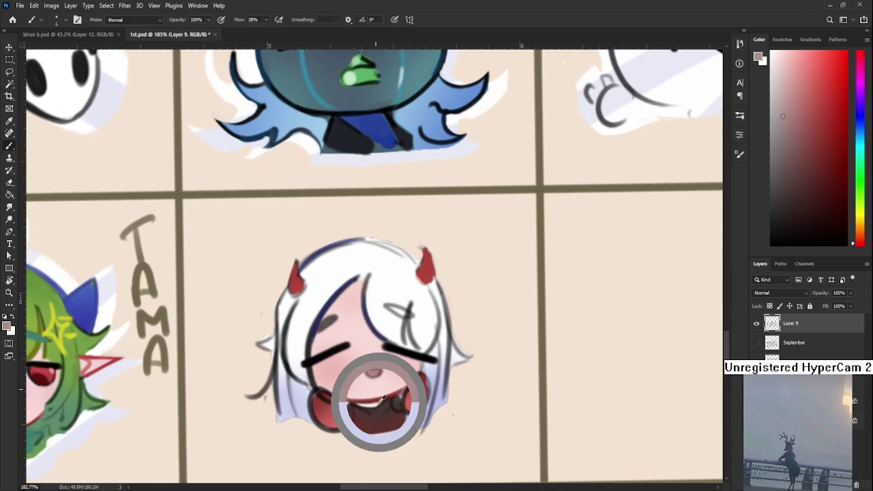
pyautogui.moveTo(308, 363); pyautogui.dragTo(324, 354)
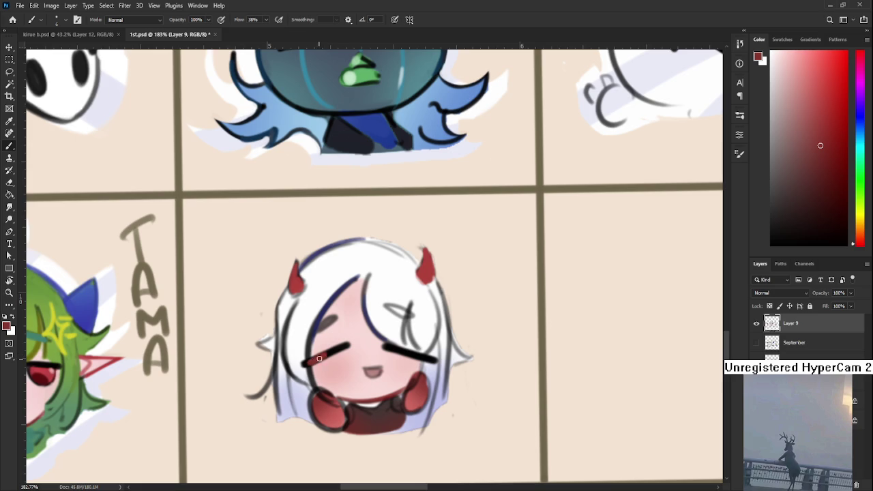
pyautogui.moveTo(386, 346); pyautogui.dragTo(426, 357)
# Step: Add dark navy marks under the left eye and over the right eye
pyautogui.keyDown('alt'); pyautogui.click(325, 310); pyautogui.keyUp('alt')
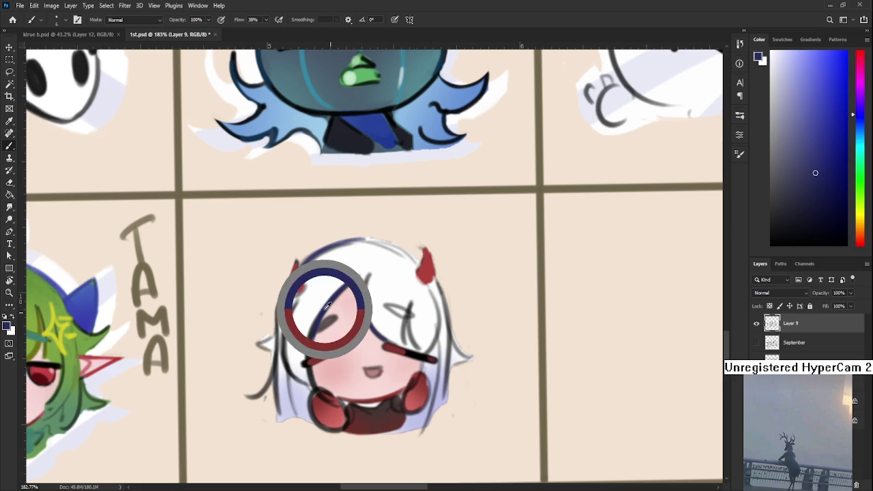
pyautogui.moveTo(329, 318); pyautogui.dragTo(318, 326)
pyautogui.moveTo(385, 312)
pyautogui.mouseDown()
pyautogui.moveTo(411, 315)
pyautogui.moveTo(403, 257)
pyautogui.mouseUp()
pyautogui.hotkey('ctrl', 'z')
pyautogui.keyDown('alt'); pyautogui.click(361, 350); pyautogui.keyUp('alt')
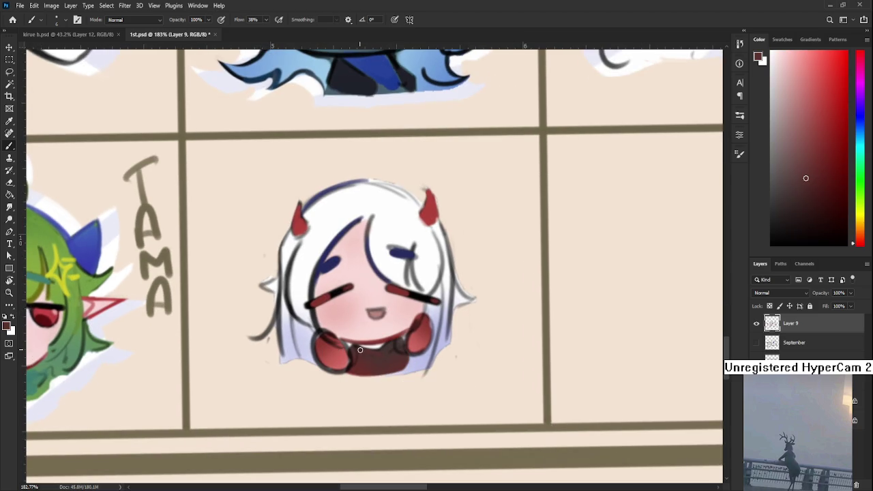
# Step: Repaint the chibi's left paw in a uniform darker red
pyautogui.keyDown('alt'); pyautogui.click(365, 350); pyautogui.keyUp('alt')
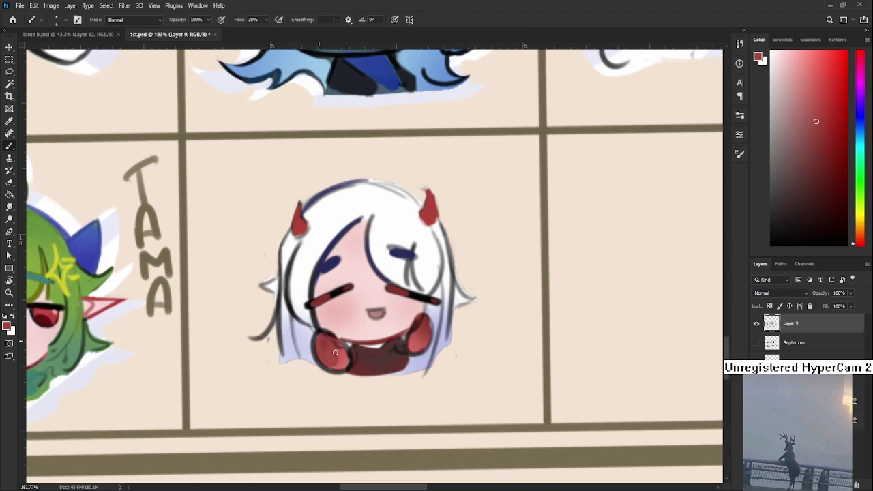
pyautogui.moveTo(339, 352); pyautogui.dragTo(329, 337)
pyautogui.keyDown('alt'); pyautogui.click(321, 335); pyautogui.keyUp('alt')
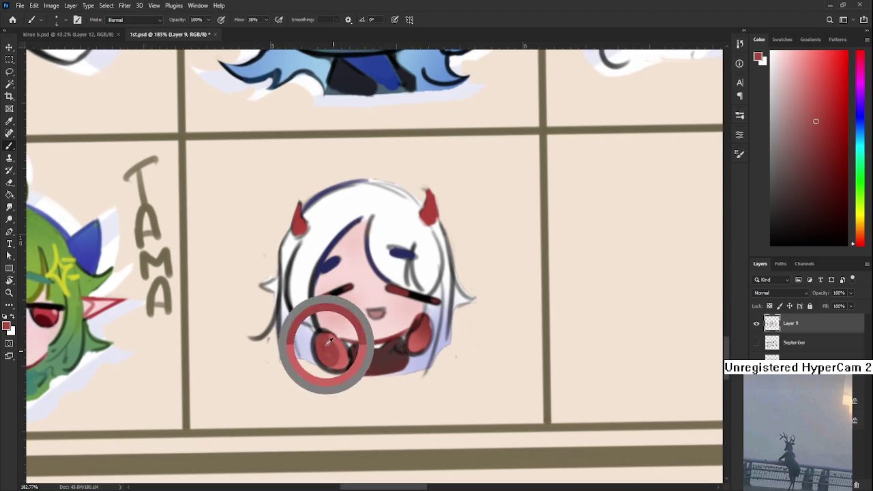
pyautogui.moveTo(322, 345); pyautogui.dragTo(337, 365)
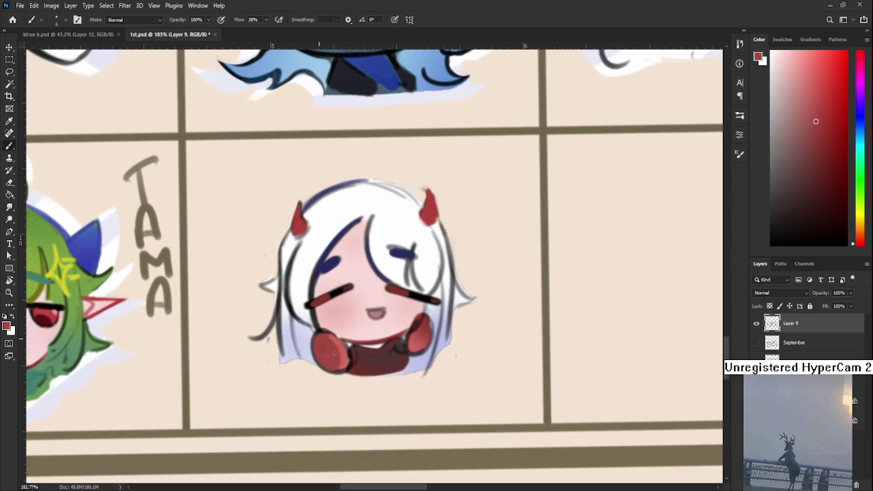
pyautogui.keyDown('alt'); pyautogui.click(328, 348); pyautogui.keyUp('alt')
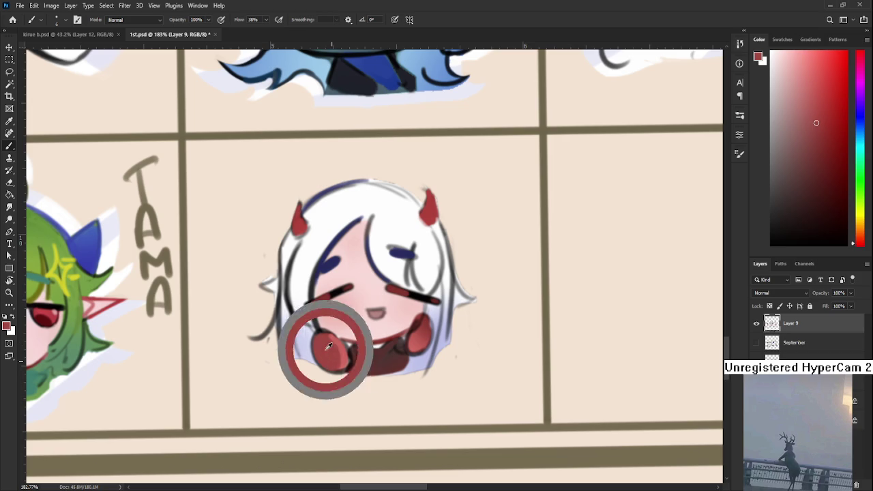
pyautogui.keyDown('alt'); pyautogui.click(418, 337); pyautogui.keyUp('alt')
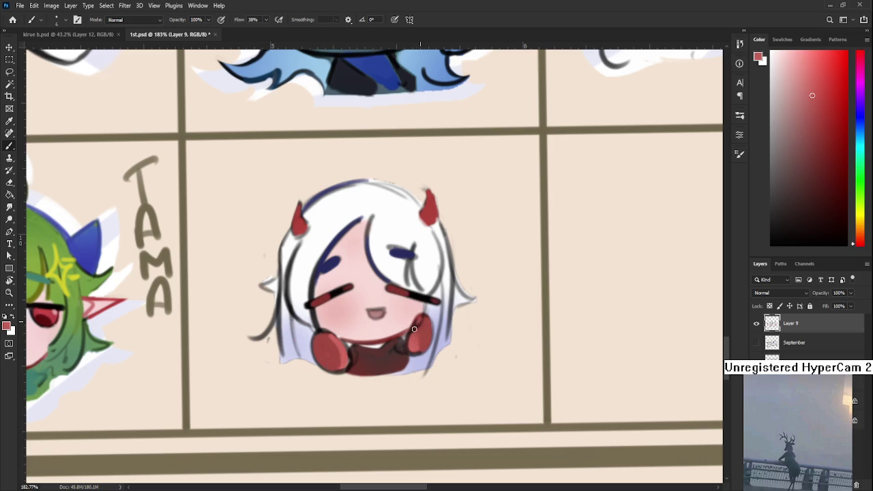
pyautogui.keyDown('alt'); pyautogui.click(427, 329); pyautogui.keyUp('alt')
pyautogui.keyDown('alt'); pyautogui.click(344, 353); pyautogui.keyUp('alt')
# Step: Sample dark navy and paint navy strands along the left hair edge
pyautogui.keyDown('alt'); pyautogui.click(300, 326); pyautogui.keyUp('alt')
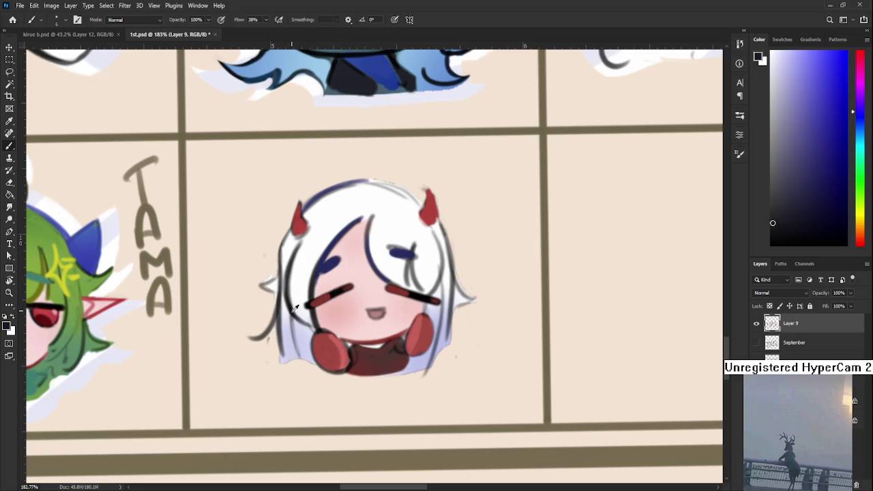
pyautogui.scroll(2, 300, 339)
pyautogui.keyDown('alt'); pyautogui.click(300, 339); pyautogui.keyUp('alt')
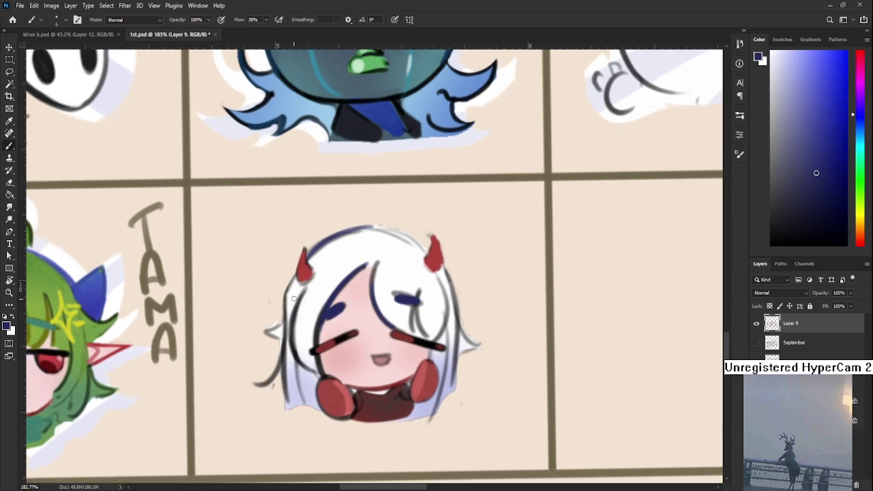
pyautogui.keyDown('alt'); pyautogui.click(302, 345); pyautogui.keyUp('alt')
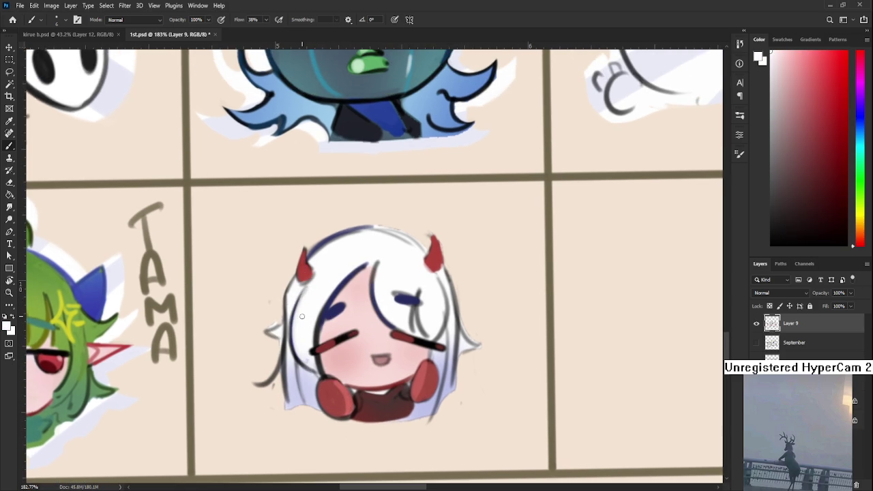
pyautogui.keyDown('alt'); pyautogui.click(333, 314); pyautogui.keyUp('alt')
pyautogui.moveTo(296, 357); pyautogui.dragTo(300, 404)
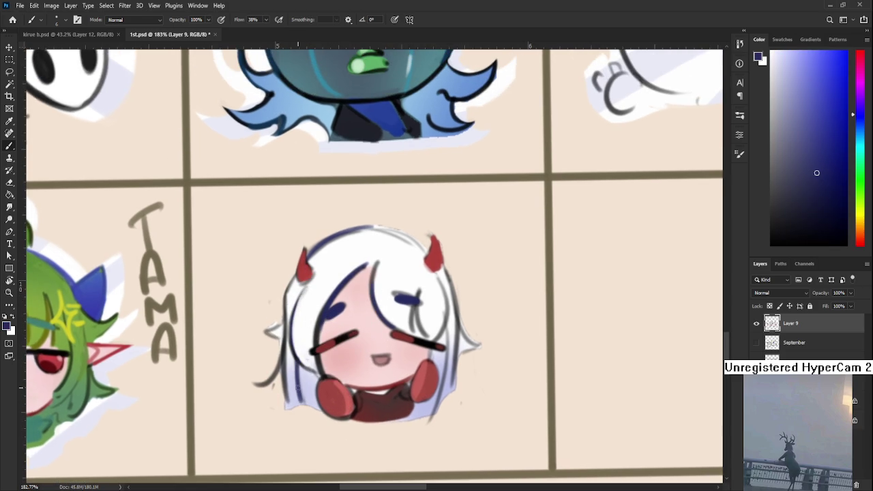
pyautogui.moveTo(288, 303); pyautogui.dragTo(288, 405)
# Step: Recentre the view on the girl and sample pink from the cheek
pyautogui.press('e')
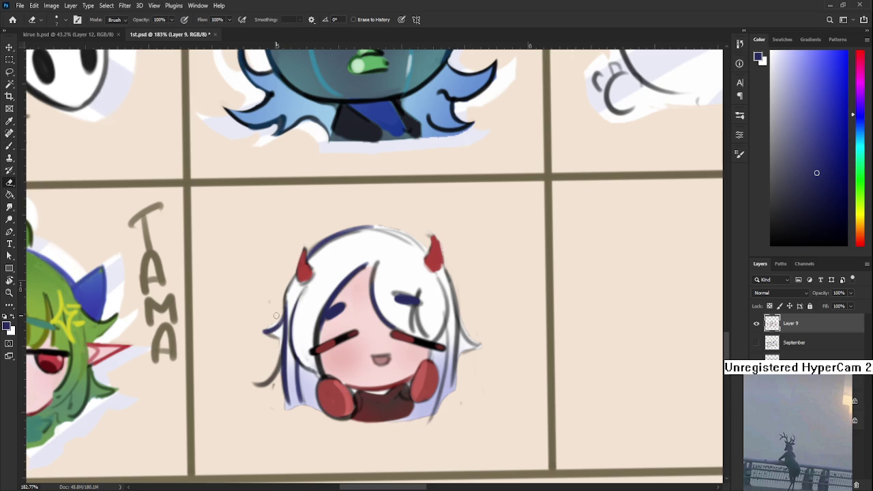
pyautogui.moveTo(363, 330); pyautogui.dragTo(326, 341)
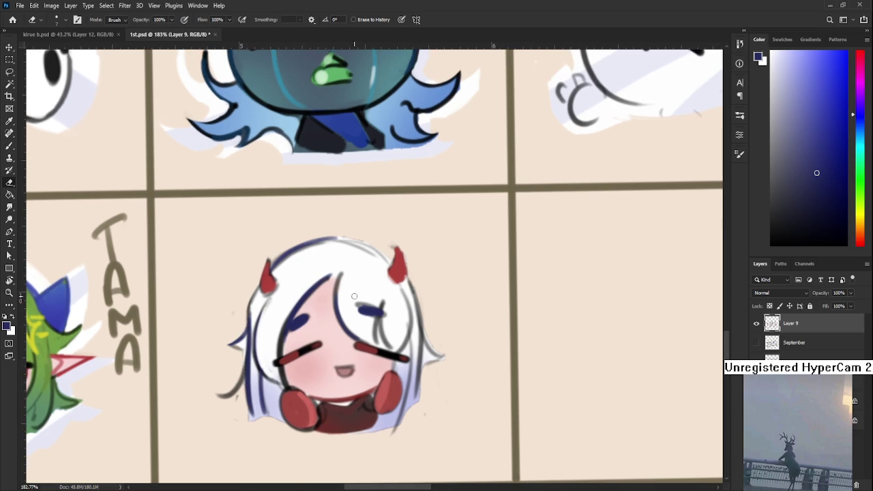
pyautogui.moveTo(403, 305); pyautogui.dragTo(404, 335)
pyautogui.press('b')
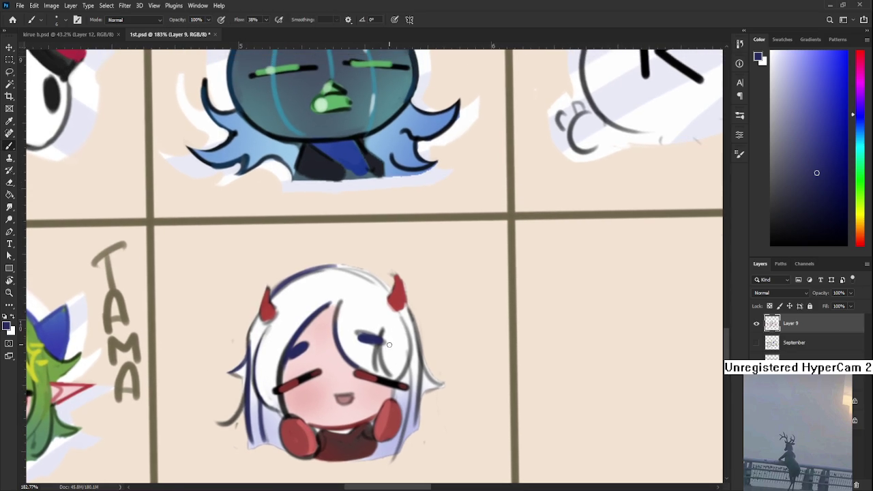
pyautogui.keyDown('alt'); pyautogui.click(374, 379); pyautogui.keyUp('alt')
pyautogui.keyDown('alt'); pyautogui.click(376, 383); pyautogui.keyUp('alt')
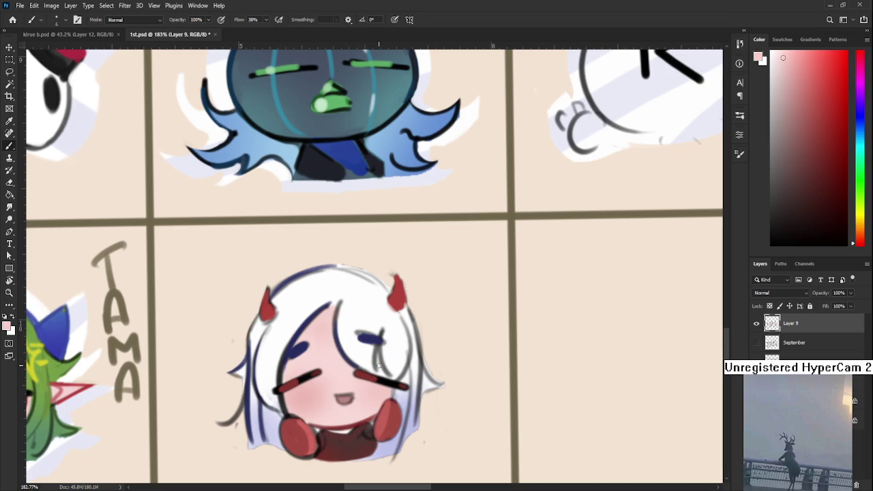
# Step: Sample white, face tones and dark blue from the chibi's hair and face
pyautogui.keyDown('alt'); pyautogui.click(387, 358); pyautogui.keyUp('alt')
pyautogui.moveTo(393, 340); pyautogui.dragTo(392, 323)
pyautogui.keyDown('alt'); pyautogui.click(378, 333); pyautogui.keyUp('alt')
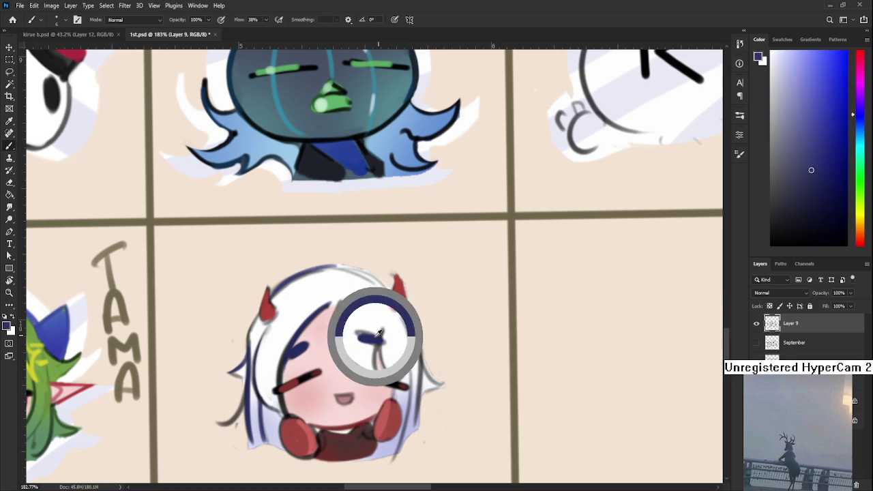
pyautogui.keyDown('alt'); pyautogui.click(353, 344); pyautogui.keyUp('alt')
pyautogui.keyDown('alt'); pyautogui.click(368, 337); pyautogui.keyUp('alt')
pyautogui.keyDown('alt'); pyautogui.click(361, 325); pyautogui.keyUp('alt')
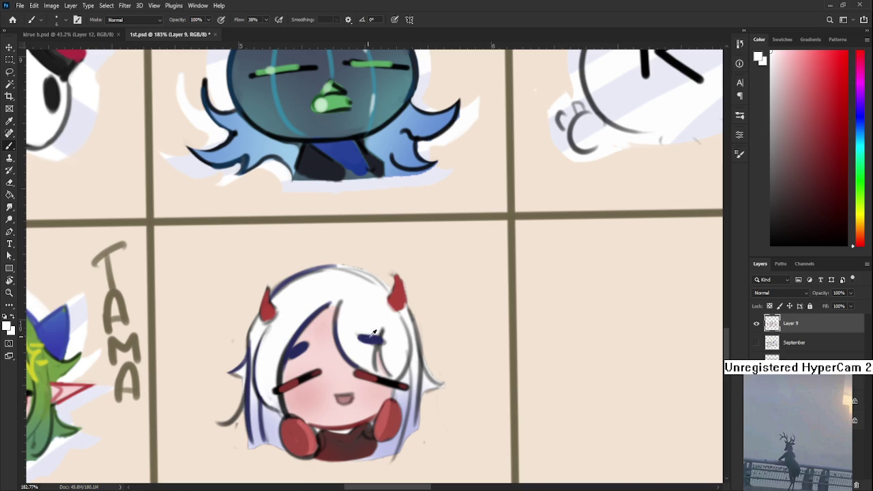
pyautogui.keyDown('alt'); pyautogui.click(368, 337); pyautogui.keyUp('alt')
pyautogui.keyDown('alt'); pyautogui.click(372, 339); pyautogui.keyUp('alt')
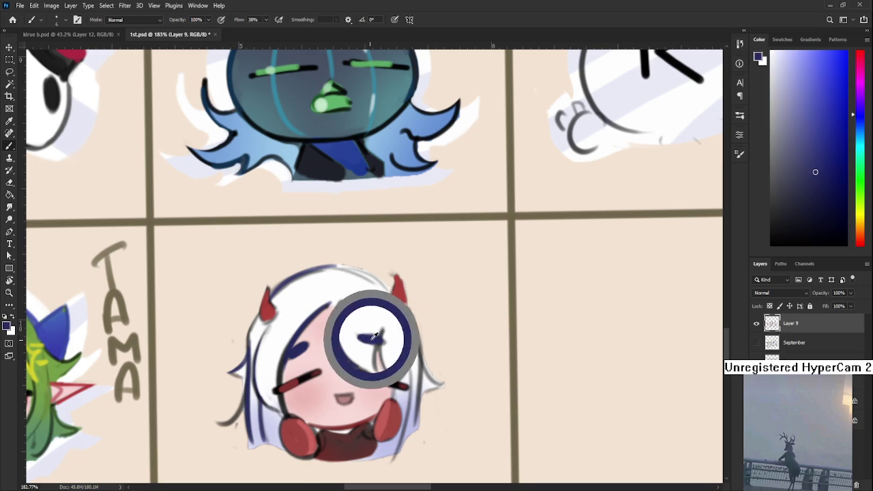
pyautogui.scroll(1, 362, 344)
pyautogui.keyDown('alt'); pyautogui.click(351, 352); pyautogui.keyUp('alt')
pyautogui.keyDown('alt'); pyautogui.click(296, 372); pyautogui.keyUp('alt')
# Step: Sample lighter blue and attempt, then undo, a line along the hair's right edge
pyautogui.moveTo(354, 385)
pyautogui.mouseDown()
pyautogui.moveTo(376, 369)
pyautogui.moveTo(356, 384)
pyautogui.mouseUp()
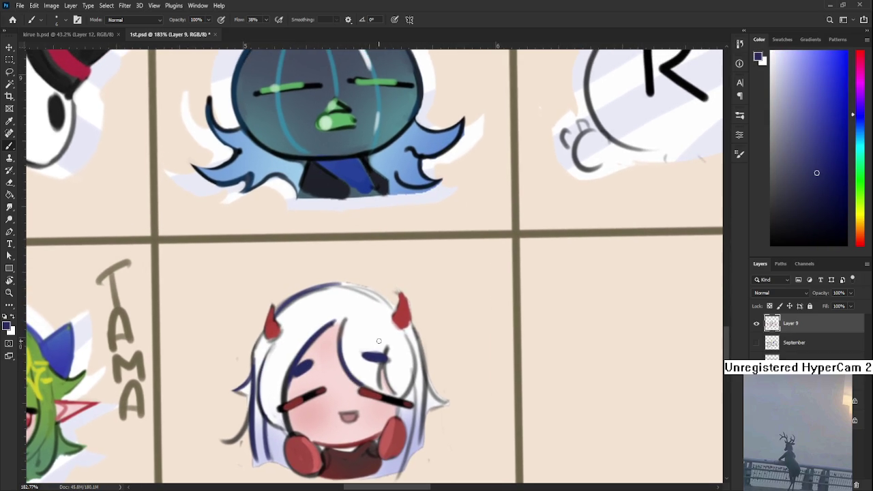
pyautogui.keyDown('alt'); pyautogui.click(282, 302); pyautogui.keyUp('alt')
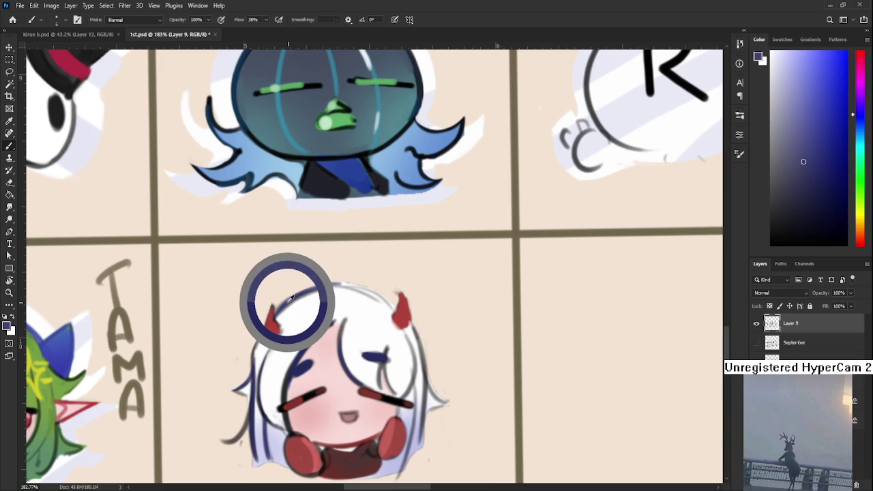
pyautogui.moveTo(370, 292); pyautogui.dragTo(351, 288)
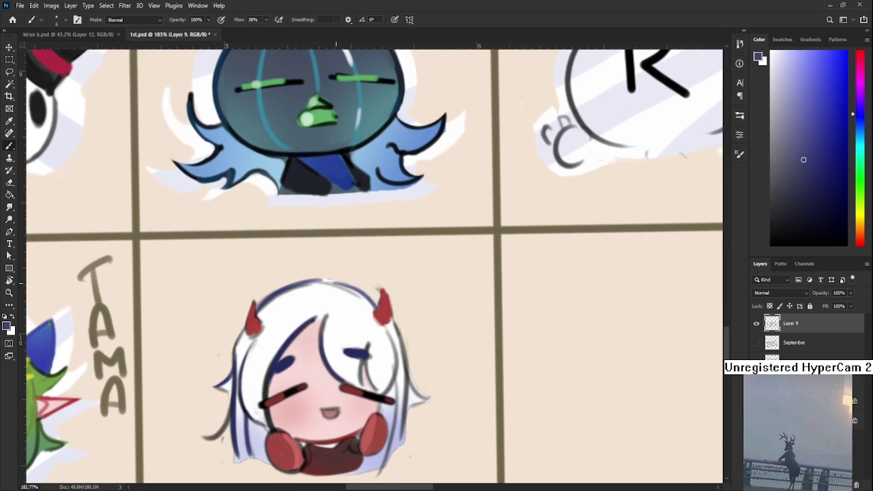
pyautogui.moveTo(367, 302)
pyautogui.mouseDown()
pyautogui.moveTo(350, 273)
pyautogui.moveTo(363, 280)
pyautogui.moveTo(373, 334)
pyautogui.mouseUp()
pyautogui.hotkey('ctrl', 'z')
pyautogui.moveTo(378, 272); pyautogui.dragTo(368, 381)
pyautogui.hotkey('ctrl', 'z')
pyautogui.moveTo(378, 274); pyautogui.dragTo(367, 384)
pyautogui.hotkey('ctrl', 'z')
# Step: Recentre the view and redraw the dark-blue outline down the hair's left edge
pyautogui.press('e')
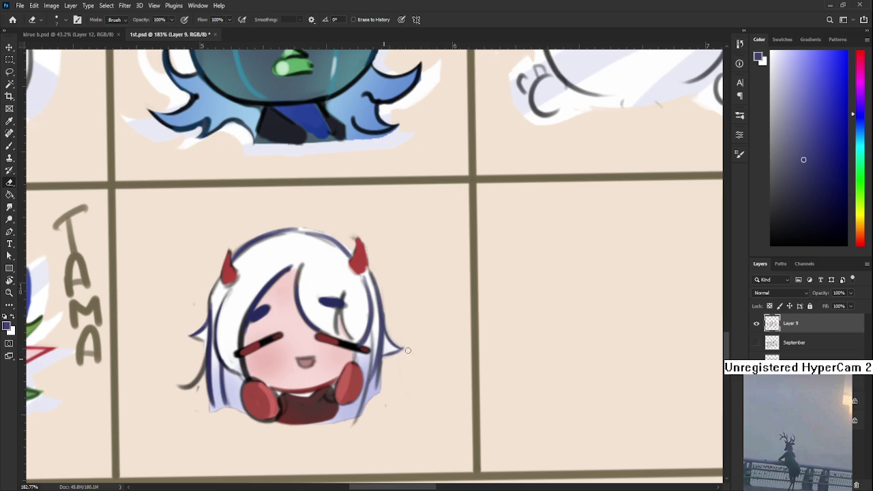
pyautogui.moveTo(411, 348); pyautogui.dragTo(441, 325)
pyautogui.press('b')
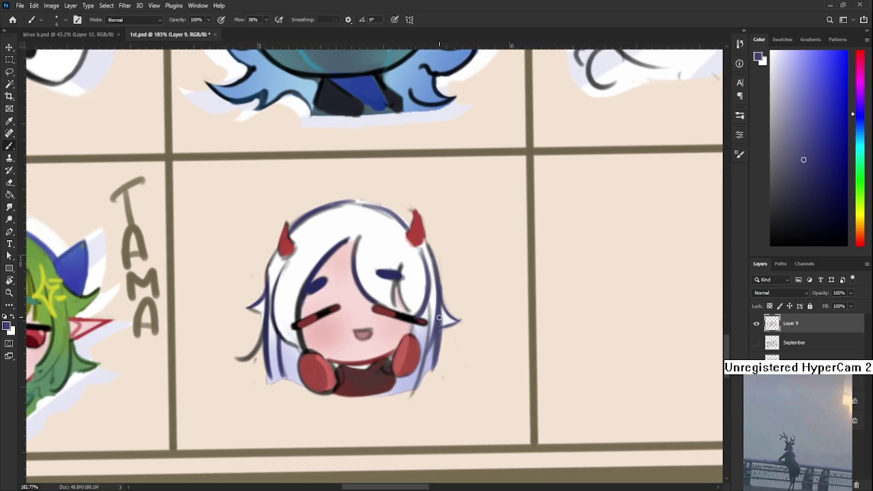
pyautogui.moveTo(258, 271); pyautogui.dragTo(275, 314)
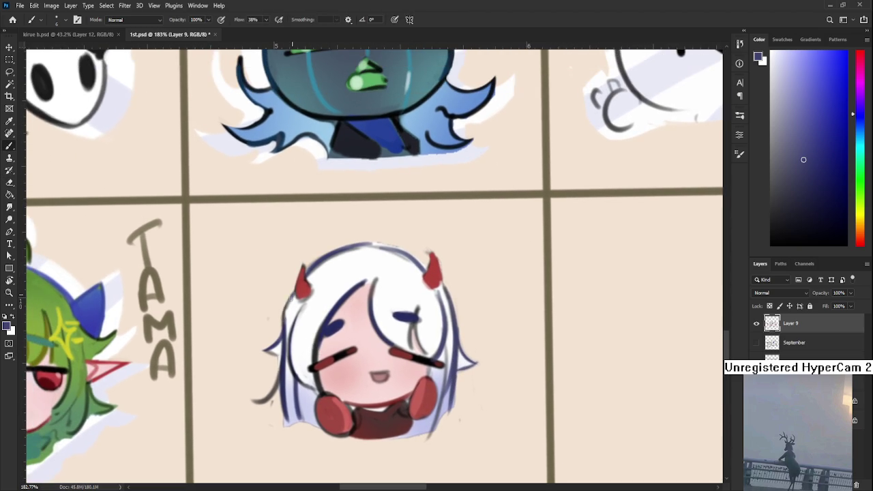
pyautogui.press('e')
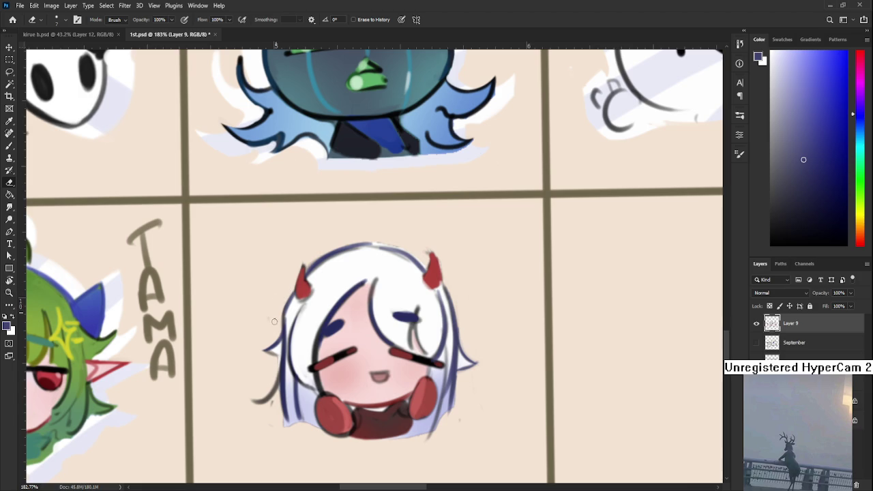
pyautogui.scroll(-2, 273, 323)
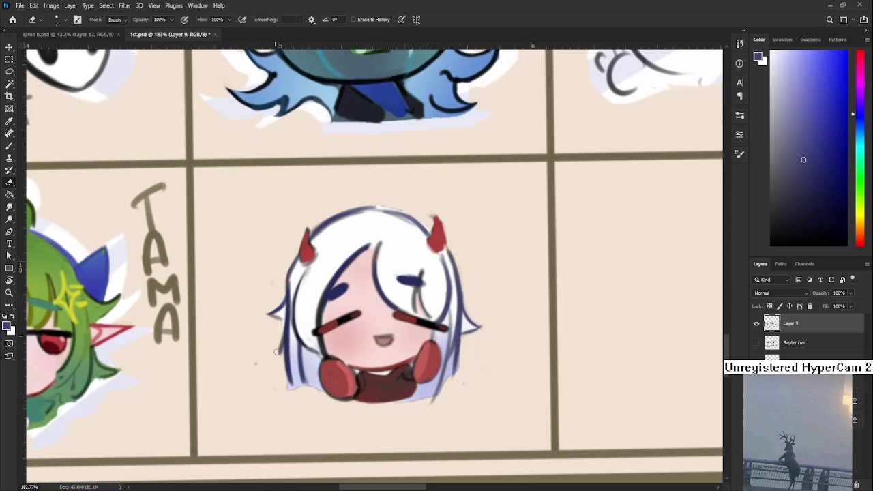
pyautogui.press('b')
pyautogui.moveTo(288, 281); pyautogui.dragTo(275, 386)
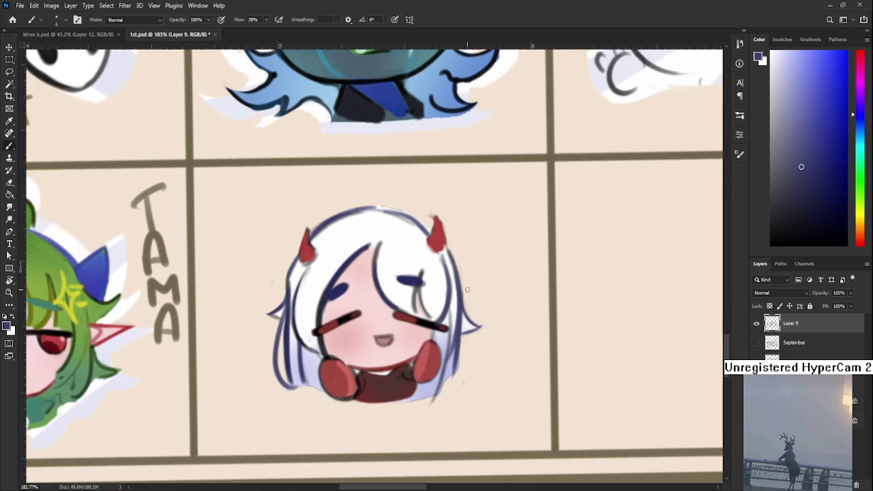
pyautogui.scroll(1, 468, 283)
pyautogui.scroll(1, 443, 368)
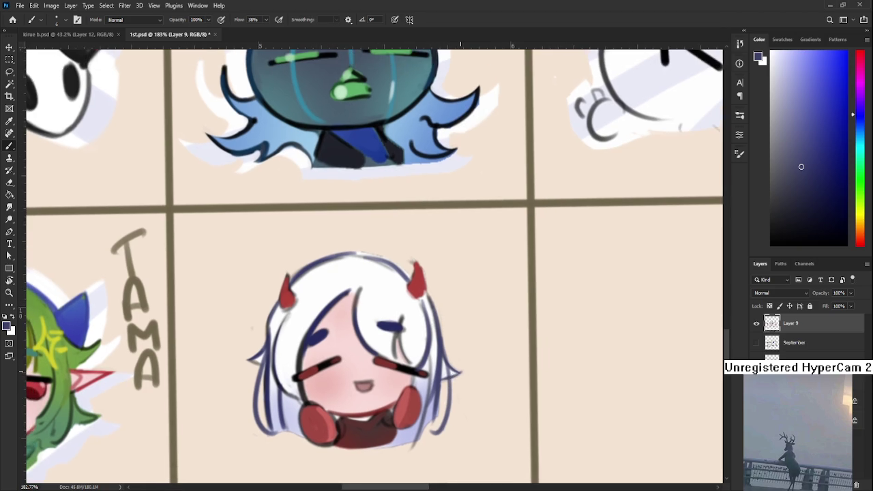
# Step: Sample a dark red from the white-haired chibi's face
pyautogui.scroll(-2, 468, 353)
pyautogui.scroll(-2, 468, 352)
pyautogui.scroll(-2, 467, 352)
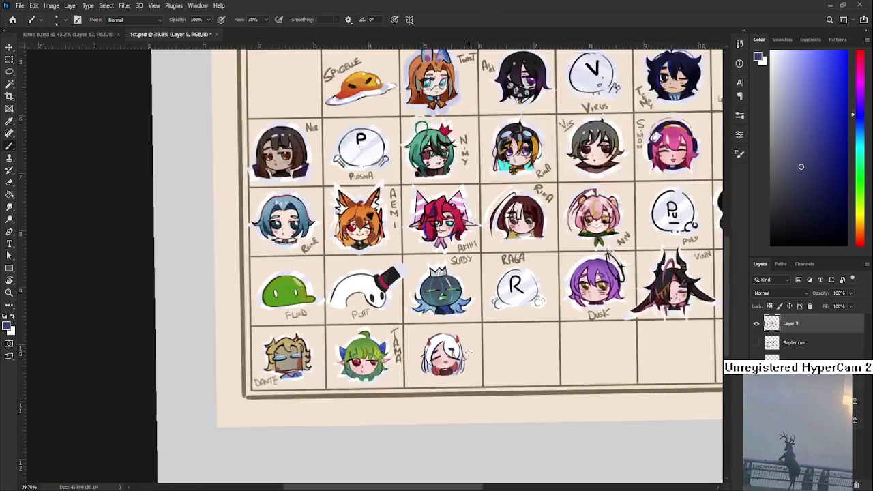
pyautogui.scroll(2, 467, 352)
pyautogui.scroll(2, 467, 352)
pyautogui.scroll(-1, 403, 339)
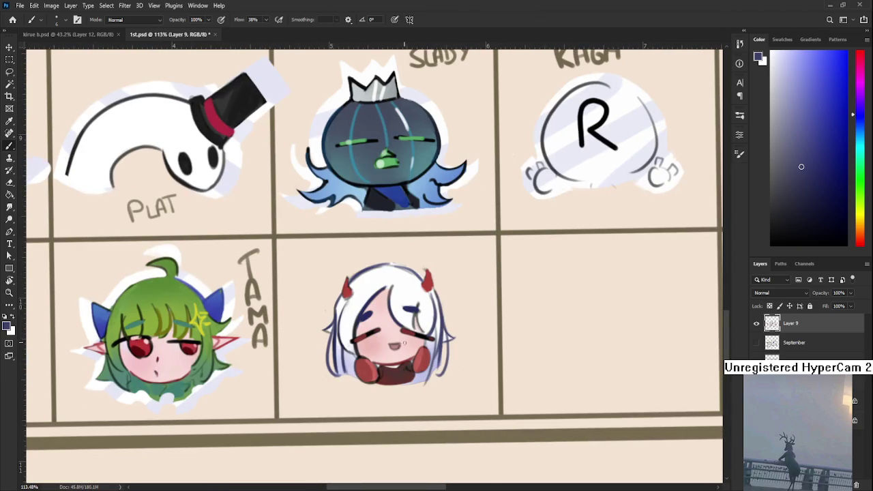
pyautogui.keyDown('alt'); pyautogui.click(377, 376); pyautogui.keyUp('alt')
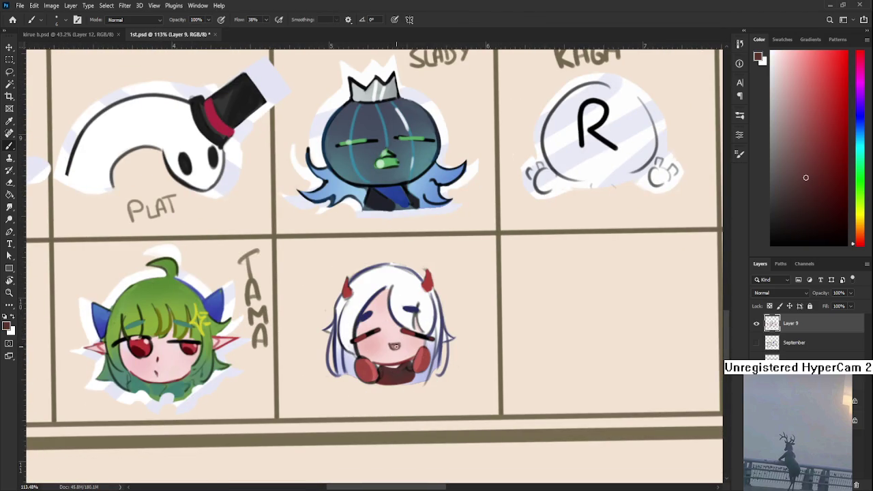
pyautogui.keyDown('alt'); pyautogui.click(424, 352); pyautogui.keyUp('alt')
pyautogui.moveTo(424, 351); pyautogui.dragTo(395, 337)
pyautogui.moveTo(449, 259); pyautogui.dragTo(405, 252)
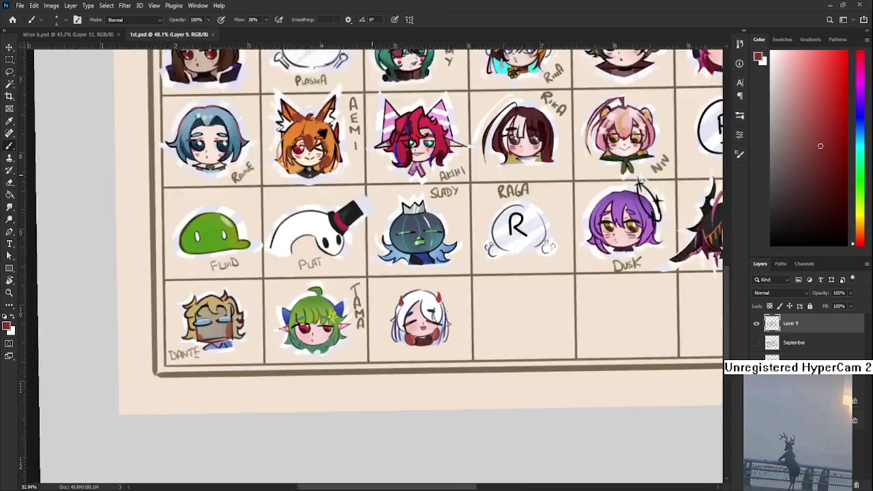
pyautogui.scroll(3, 401, 321)
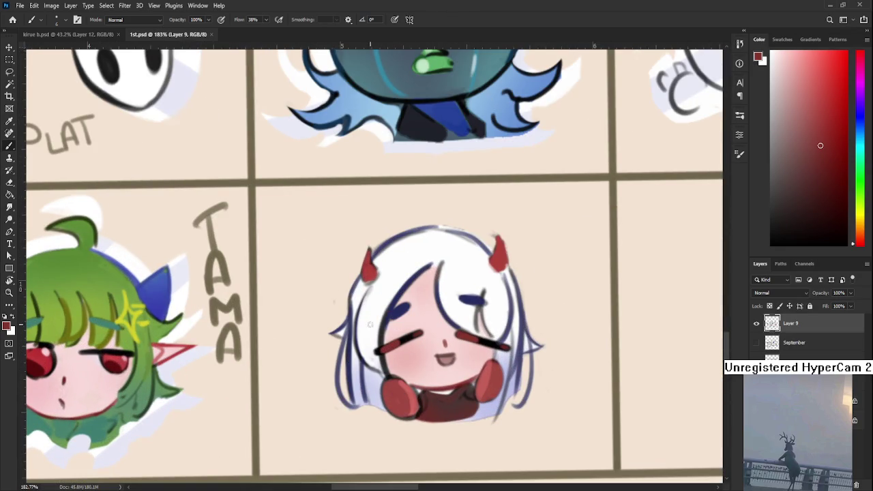
# Step: Paint blush hatch strokes on the white-haired chibi's cheek and both green-haired chibi cheeks
pyautogui.moveTo(405, 327)
pyautogui.mouseDown()
pyautogui.moveTo(420, 323)
pyautogui.moveTo(398, 370)
pyautogui.mouseUp()
pyautogui.hscroll(-3, 397, 352)
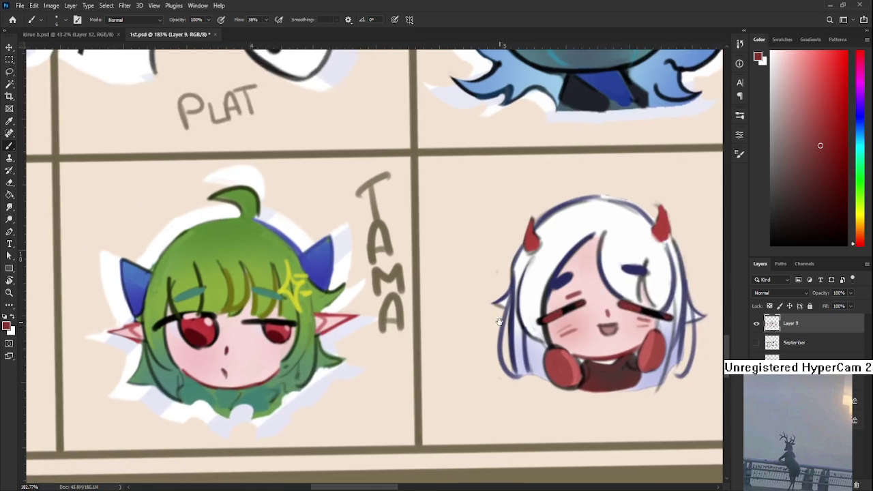
pyautogui.hscroll(-3, 405, 330)
pyautogui.moveTo(321, 356); pyautogui.dragTo(345, 351)
pyautogui.moveTo(327, 365); pyautogui.dragTo(339, 361)
pyautogui.moveTo(410, 347); pyautogui.dragTo(421, 344)
pyautogui.moveTo(406, 356); pyautogui.dragTo(417, 351)
pyautogui.scroll(-5, 409, 327)
pyautogui.hscroll(2, 488, 311)
pyautogui.hscroll(2, 488, 311)
pyautogui.hscroll(2, 487, 311)
pyautogui.hscroll(-2, 488, 311)
pyautogui.scroll(3, 487, 311)
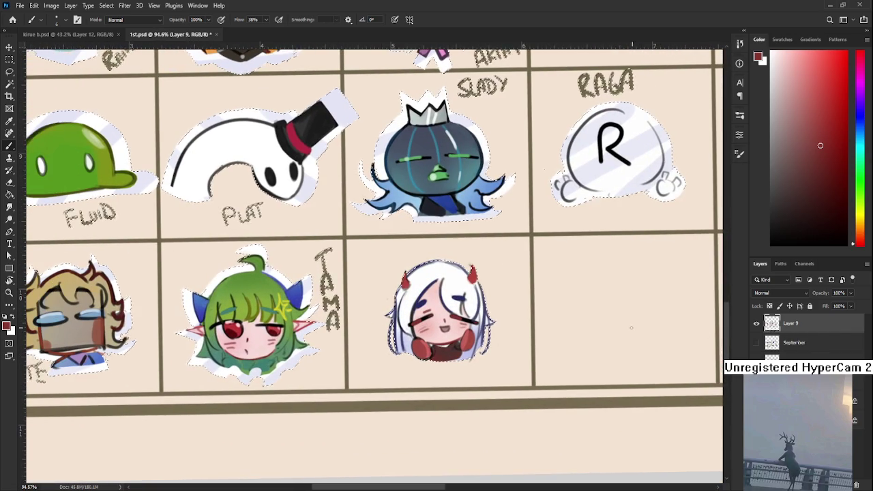
# Step: Lasso the white-haired chibi, copy it to a new layer, and commit a transform
pyautogui.scroll(-3, 529, 308)
pyautogui.scroll(-2, 530, 308)
pyautogui.scroll(-1, 426, 69)
pyautogui.press('l')
pyautogui.moveTo(327, 388)
pyautogui.mouseDown()
pyautogui.moveTo(332, 344)
pyautogui.moveTo(361, 402)
pyautogui.moveTo(378, 410)
pyautogui.mouseUp()
pyautogui.scroll(3, 362, 401)
pyautogui.scroll(2, 362, 401)
pyautogui.hotkey('ctrl', 'j')
pyautogui.hotkey('ctrl', 't')
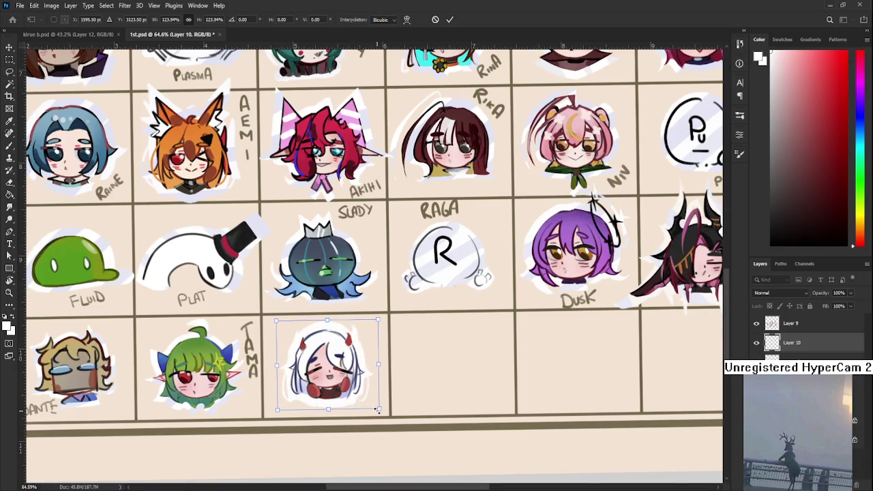
pyautogui.press('Return')
# Step: Sample pale bluish white from the RAGA sticker, set brush size 25, and reselect Layer 9
pyautogui.press('b')
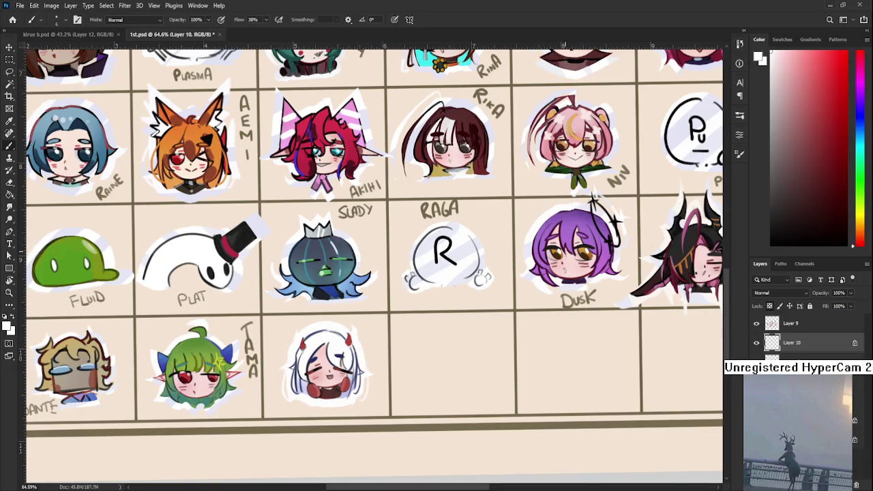
pyautogui.keyDown('alt'); pyautogui.click(468, 246); pyautogui.keyUp('alt')
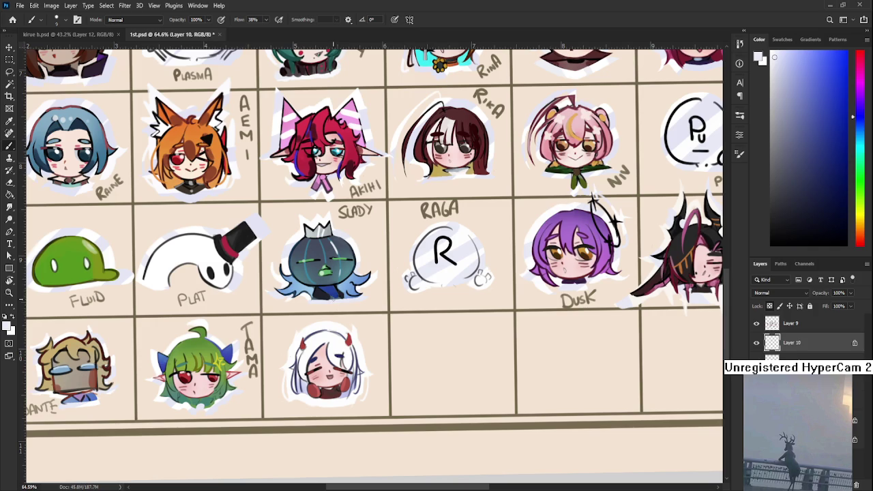
pyautogui.press(']')
pyautogui.press(']')
pyautogui.press(']')
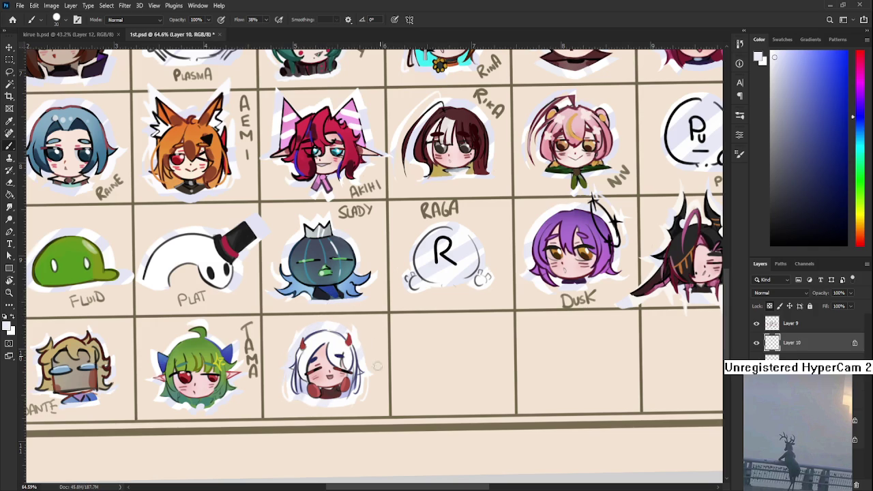
pyautogui.press('x')
pyautogui.click(802, 326)
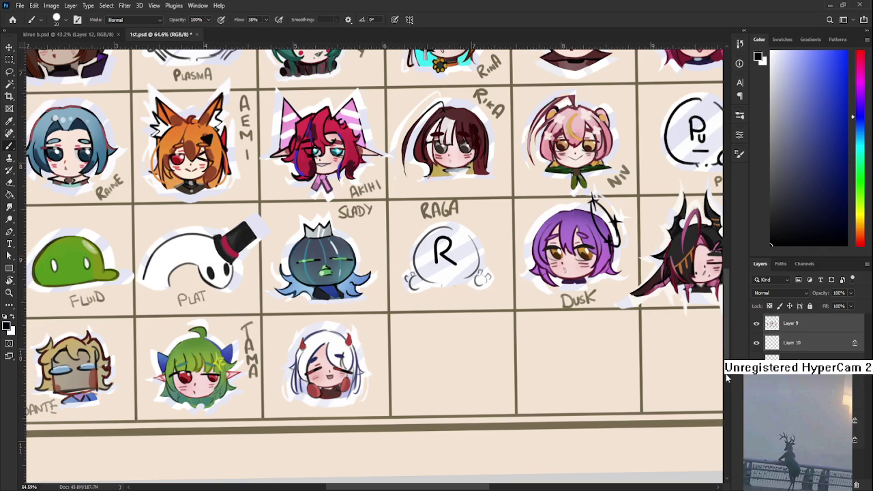
pyautogui.scroll(3, 333, 369)
pyautogui.scroll(2, 333, 368)
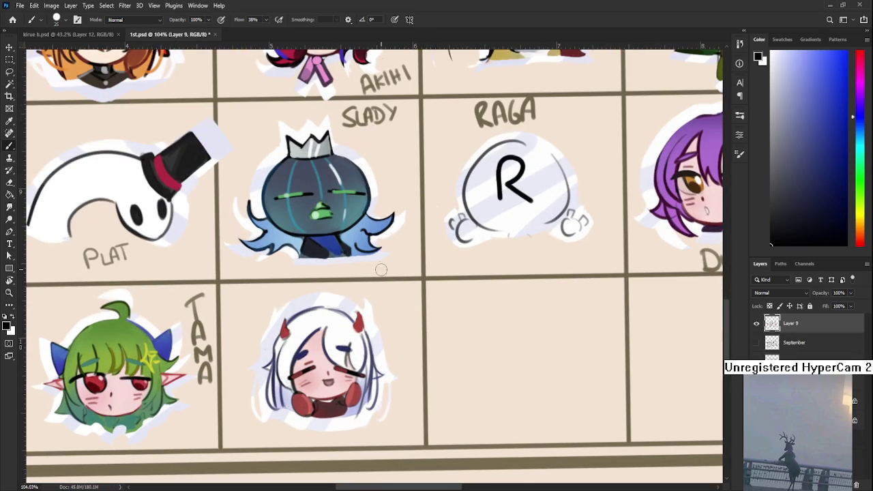
# Step: Hand-letter KIKO in grid-line olive-brown in the chibi's cell corner, undoing a stray stroke
pyautogui.keyDown('alt'); pyautogui.click(423, 276); pyautogui.keyUp('alt')
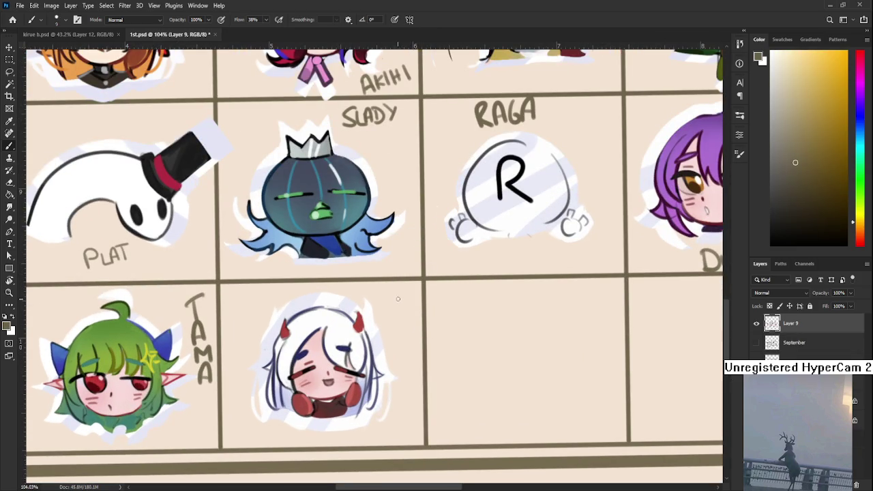
pyautogui.moveTo(389, 294); pyautogui.dragTo(389, 319)
pyautogui.moveTo(389, 308)
pyautogui.mouseDown()
pyautogui.moveTo(403, 315)
pyautogui.moveTo(390, 308)
pyautogui.moveTo(397, 339)
pyautogui.mouseUp()
pyautogui.hotkey('ctrl', 'z')
pyautogui.hotkey('ctrl', 'z')
pyautogui.hotkey('ctrl', 'z')
pyautogui.hotkey('ctrl', 'z')
pyautogui.moveTo(297, 318); pyautogui.dragTo(368, 305)
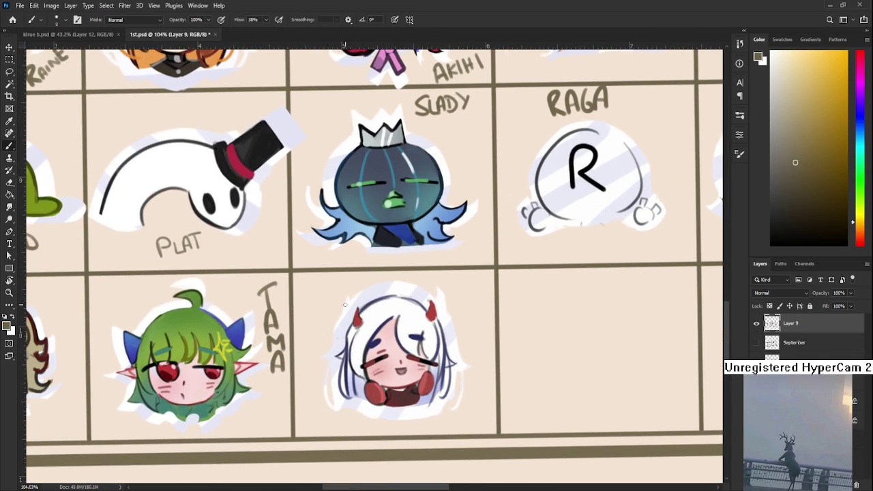
pyautogui.moveTo(303, 293); pyautogui.dragTo(302, 305)
pyautogui.moveTo(310, 288)
pyautogui.mouseDown()
pyautogui.moveTo(303, 298)
pyautogui.moveTo(313, 305)
pyautogui.mouseUp()
pyautogui.moveTo(316, 287)
pyautogui.mouseDown()
pyautogui.moveTo(316, 300)
pyautogui.moveTo(333, 293)
pyautogui.mouseUp()
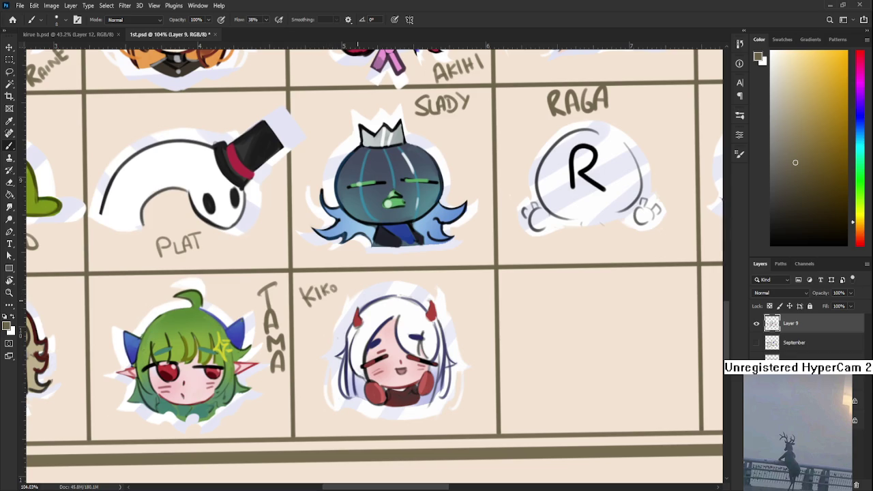
# Step: Adjust the zoom, then start a freehand lasso around the Kiko sticker
pyautogui.scroll(-3, 362, 301)
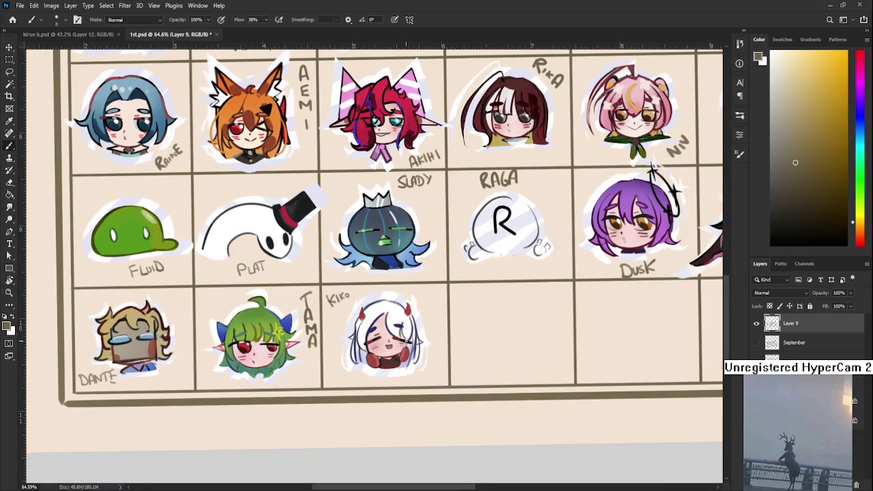
pyautogui.scroll(-2, 405, 348)
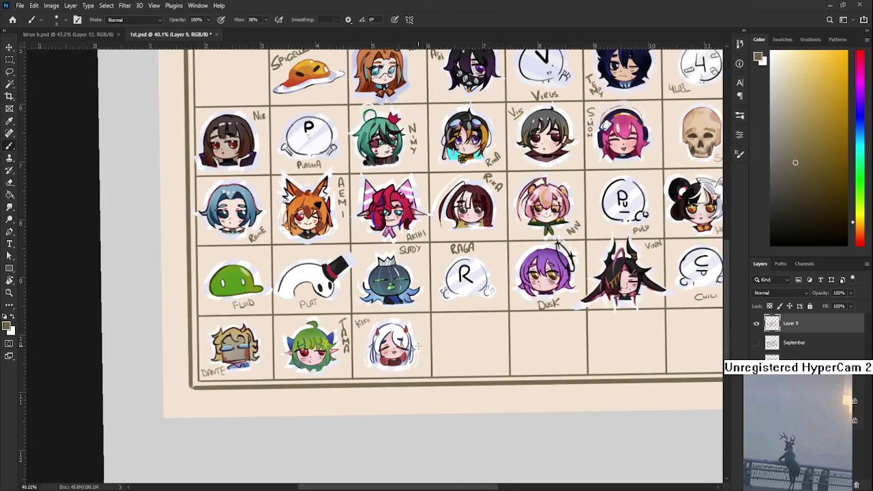
pyautogui.scroll(2, 416, 345)
pyautogui.scroll(-1, 423, 369)
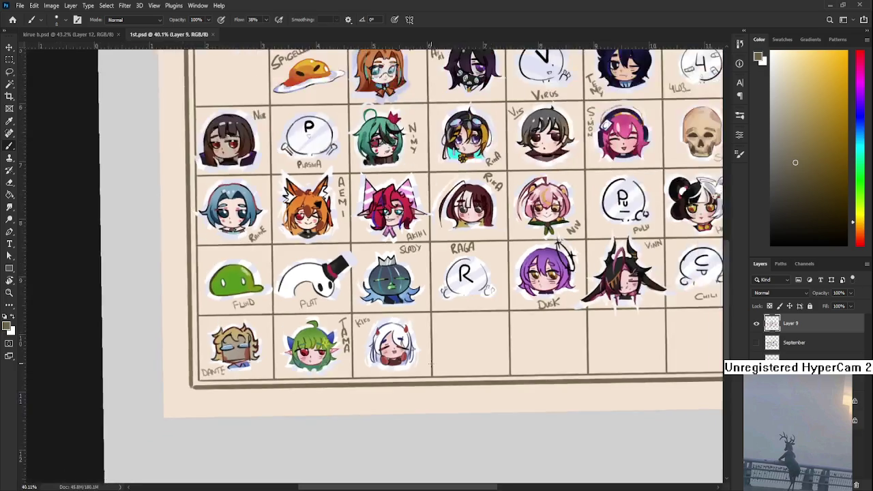
pyautogui.scroll(-1, 426, 362)
pyautogui.scroll(1, 430, 351)
pyautogui.scroll(2, 430, 351)
pyautogui.scroll(3, 382, 321)
pyautogui.press('l')
pyautogui.moveTo(340, 285); pyautogui.dragTo(310, 346)
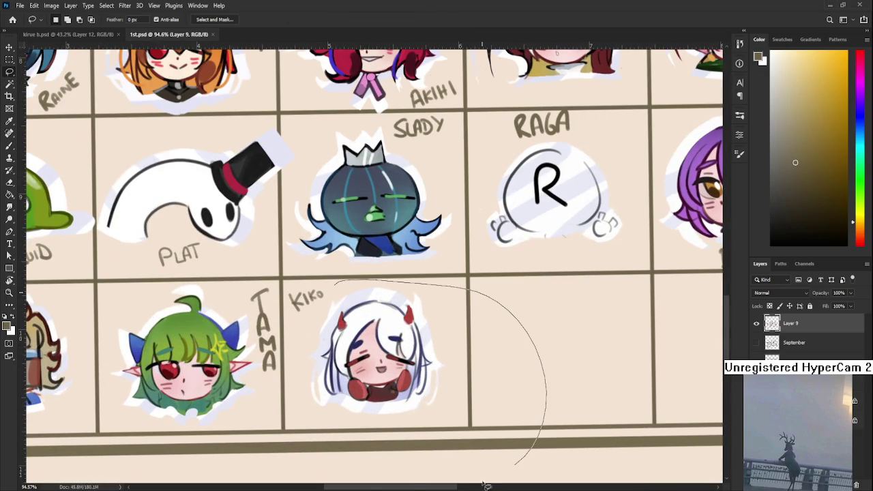
# Step: Scale the lassoed Kiko sticker to about 112%, nudge it right and down, and apply
pyautogui.moveTo(334, 286); pyautogui.dragTo(331, 290)
pyautogui.hotkey('ctrl', 't')
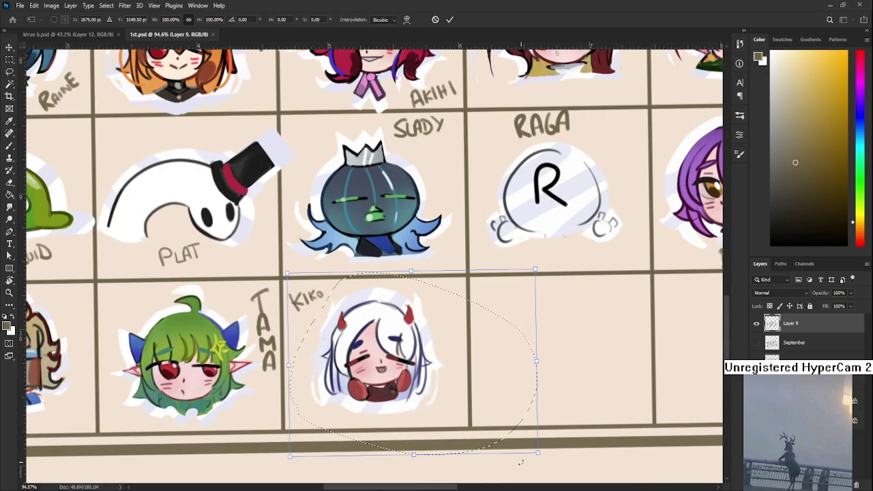
pyautogui.moveTo(536, 452); pyautogui.dragTo(551, 464)
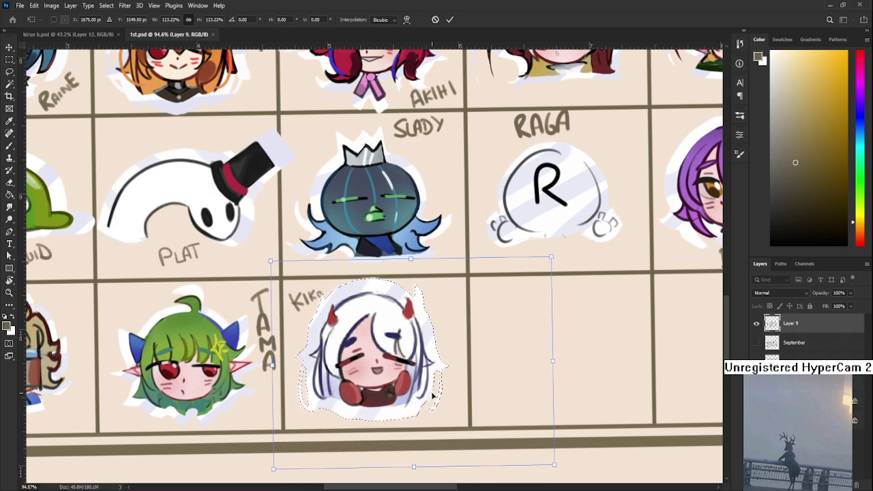
pyautogui.moveTo(439, 400); pyautogui.dragTo(451, 406)
pyautogui.press('Return')
pyautogui.hotkey('ctrl', 't')
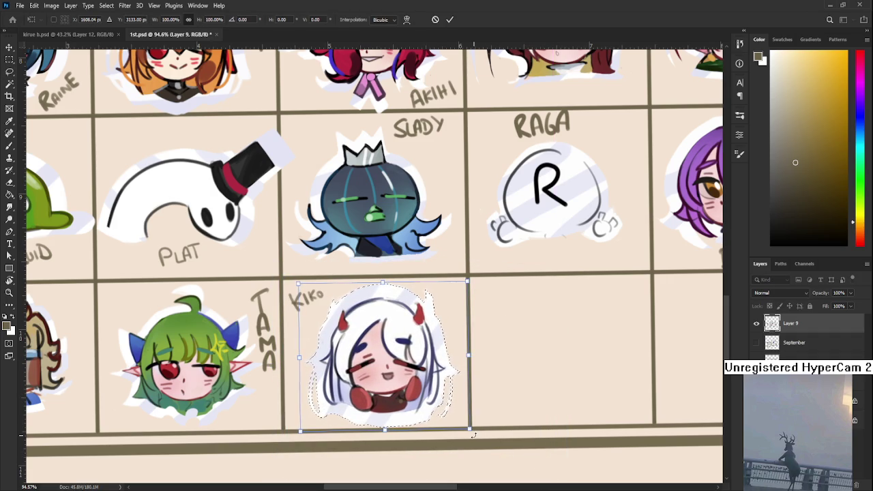
pyautogui.press('Return')
# Step: Zoom out and centre the whole calendar in the view
pyautogui.scroll(-2, 488, 420)
pyautogui.scroll(-2, 489, 420)
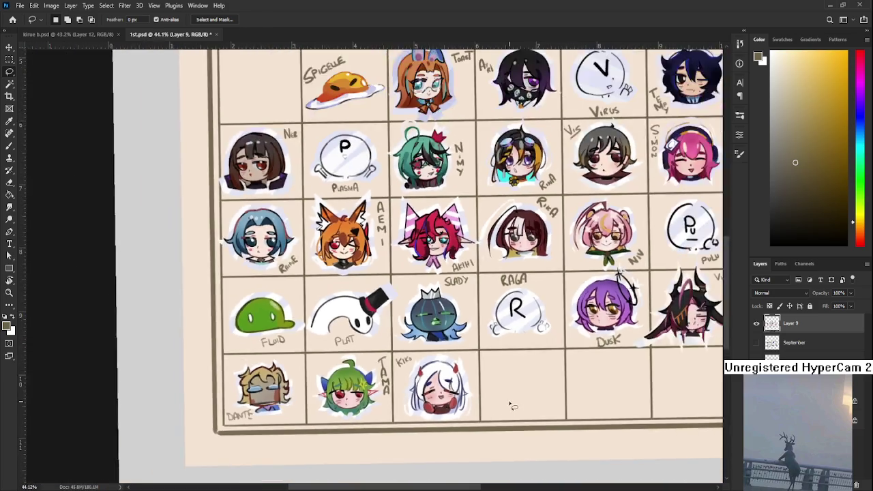
pyautogui.scroll(-2, 511, 403)
pyautogui.press('r')
pyautogui.moveTo(583, 401); pyautogui.dragTo(503, 402)
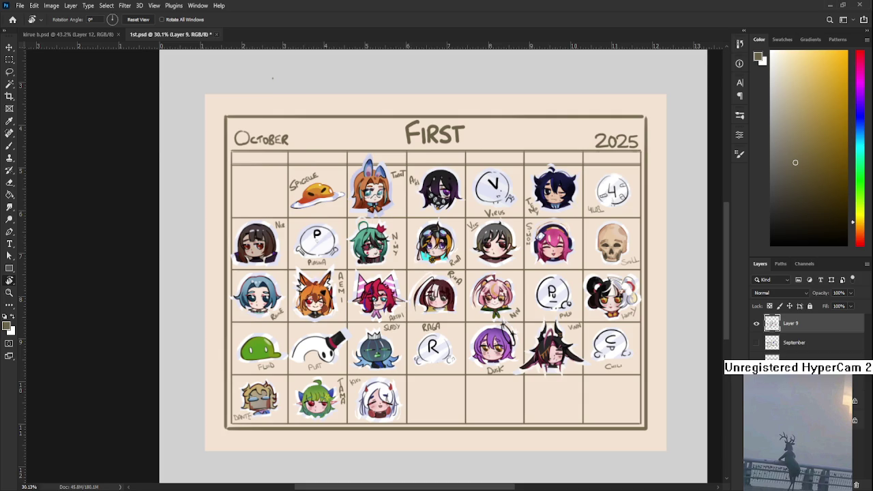
# Step: Save and close the calendar document, returning to kirue b.psd
pyautogui.hotkey('ctrl', 's')
pyautogui.hotkey('ctrl', 'w')
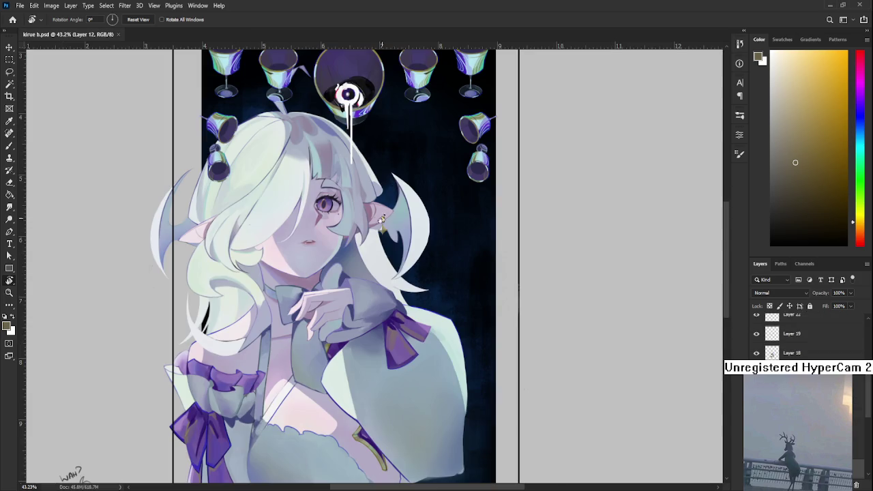
pyautogui.scroll(3, 385, 210)
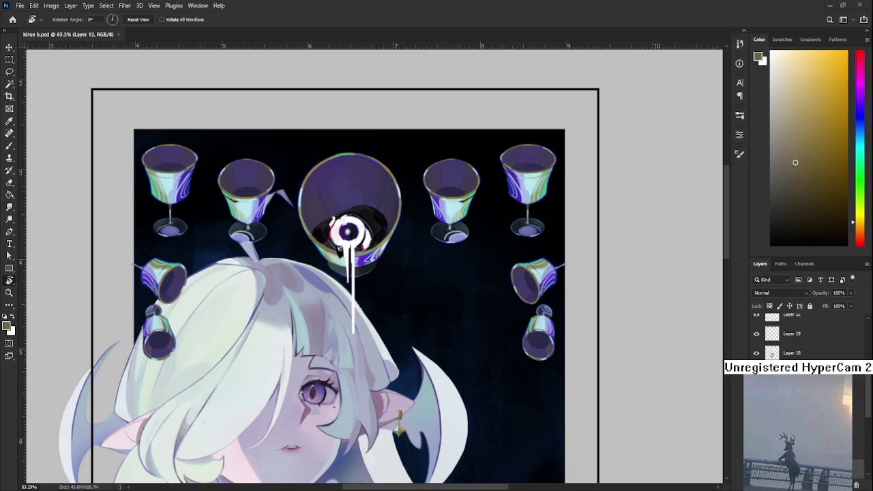
pyautogui.scroll(2, 329, 333)
pyautogui.scroll(2, 328, 333)
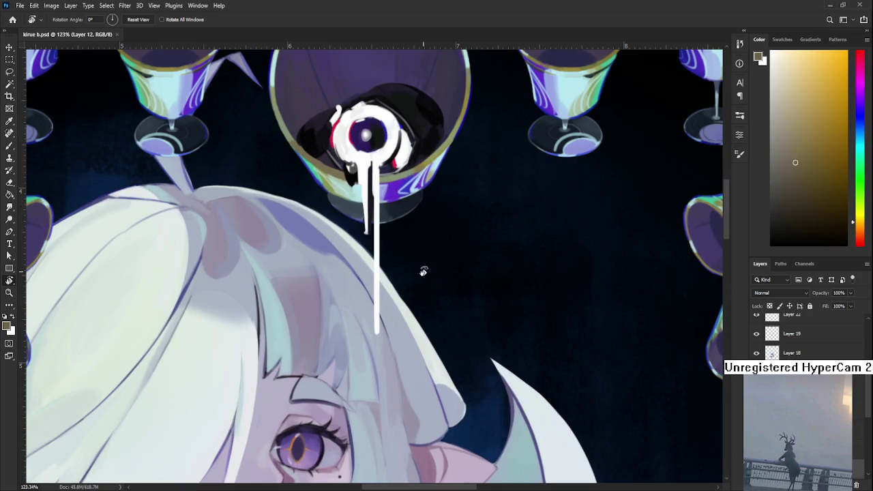
# Step: Erase a strip beside the white drip and undo the stray dark stroke
pyautogui.moveTo(404, 277); pyautogui.dragTo(332, 386)
pyautogui.press('e')
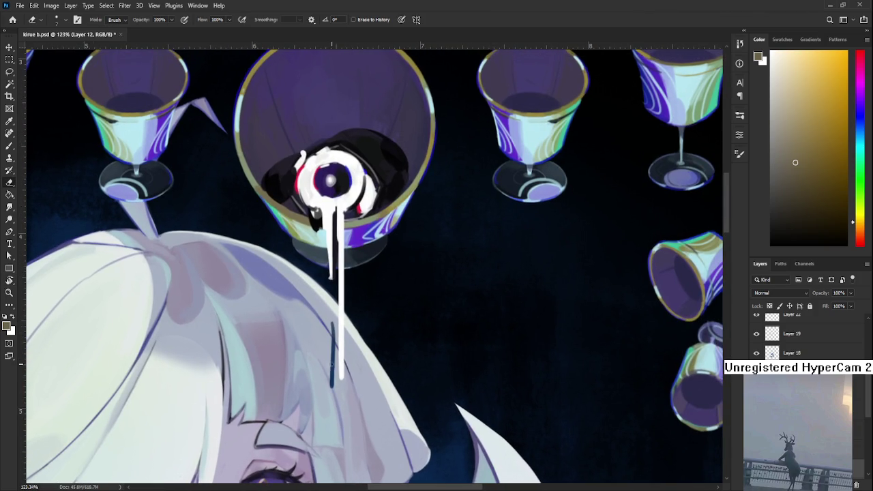
pyautogui.hotkey('ctrl', 'z')
pyautogui.scroll(-2, 358, 321)
pyautogui.scroll(-1, 358, 320)
pyautogui.scroll(5, 805, 334)
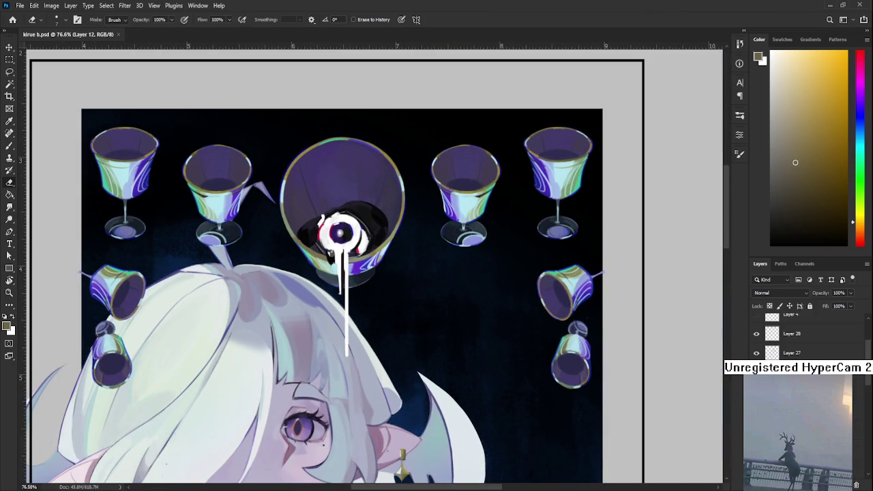
# Step: Toggle undo/redo to compare the eyeball drawing, then frame the eyeball and goblet
pyautogui.hotkey('ctrl', 'z')
pyautogui.hotkey('ctrl', 'shift', 'z')
pyautogui.hotkey('ctrl', 'z')
pyautogui.hotkey('ctrl', 'shift', 'z')
pyautogui.scroll(1, 409, 273)
pyautogui.scroll(1, 382, 260)
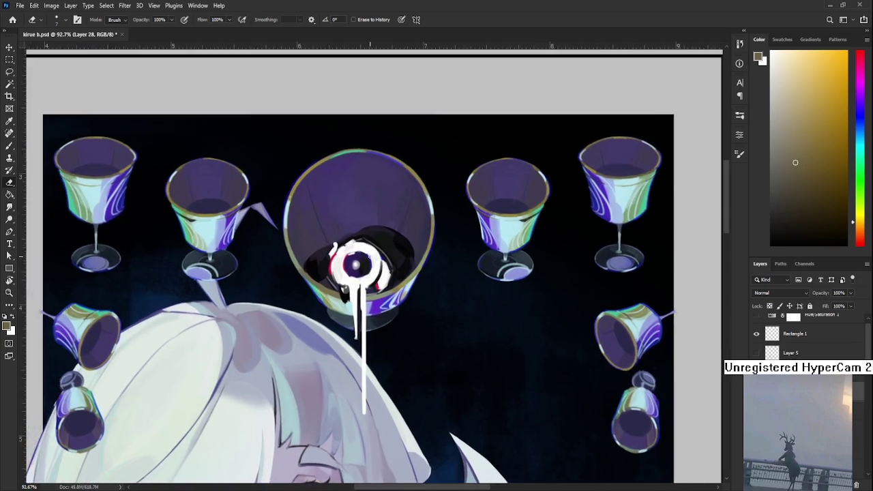
pyautogui.scroll(1, 368, 254)
pyautogui.moveTo(369, 253); pyautogui.dragTo(336, 291)
# Step: With the Brush, sample the eye's white, near-black and the goblet's purples
pyautogui.press('b')
pyautogui.keyDown('alt'); pyautogui.click(360, 263); pyautogui.keyUp('alt')
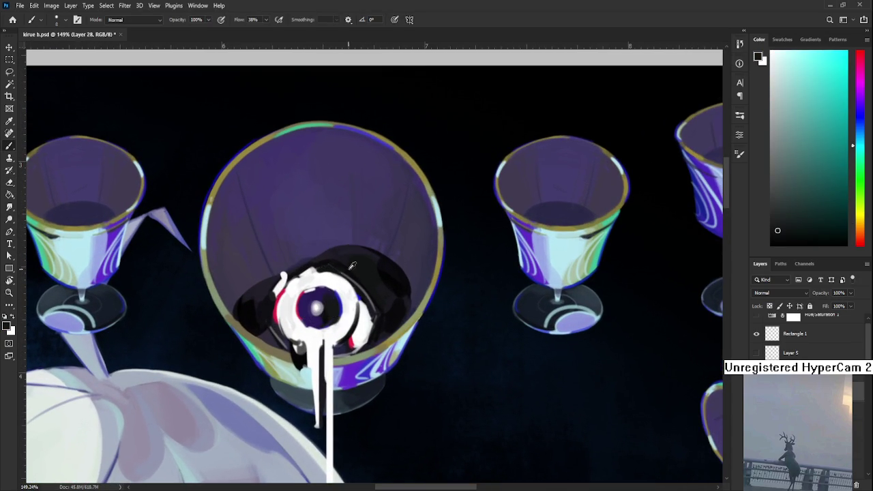
pyautogui.keyDown('alt'); pyautogui.click(324, 279); pyautogui.keyUp('alt')
pyautogui.keyDown('alt'); pyautogui.click(345, 282); pyautogui.keyUp('alt')
pyautogui.keyDown('alt'); pyautogui.click(347, 271); pyautogui.keyUp('alt')
pyautogui.keyDown('alt'); pyautogui.click(372, 297); pyautogui.keyUp('alt')
pyautogui.keyDown('alt'); pyautogui.click(376, 322); pyautogui.keyUp('alt')
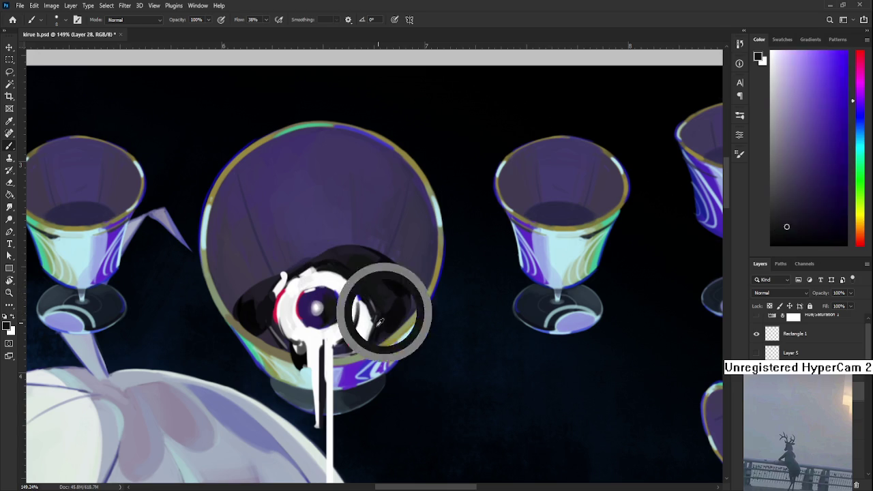
pyautogui.keyDown('alt'); pyautogui.click(376, 320); pyautogui.keyUp('alt')
pyautogui.keyDown('alt'); pyautogui.click(376, 316); pyautogui.keyUp('alt')
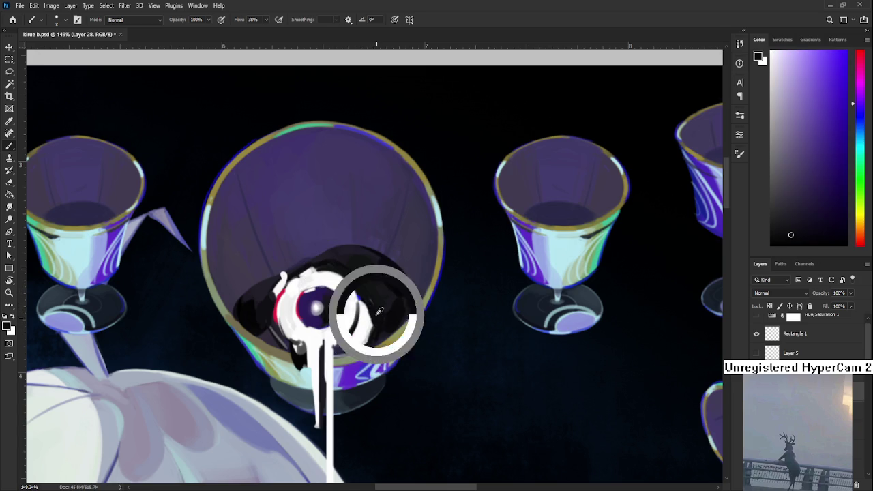
# Step: Pick white from the eyeball and paint it over the eyeball's rim
pyautogui.keyDown('alt'); pyautogui.click(373, 322); pyautogui.keyUp('alt')
pyautogui.keyDown('alt'); pyautogui.click(369, 318); pyautogui.keyUp('alt')
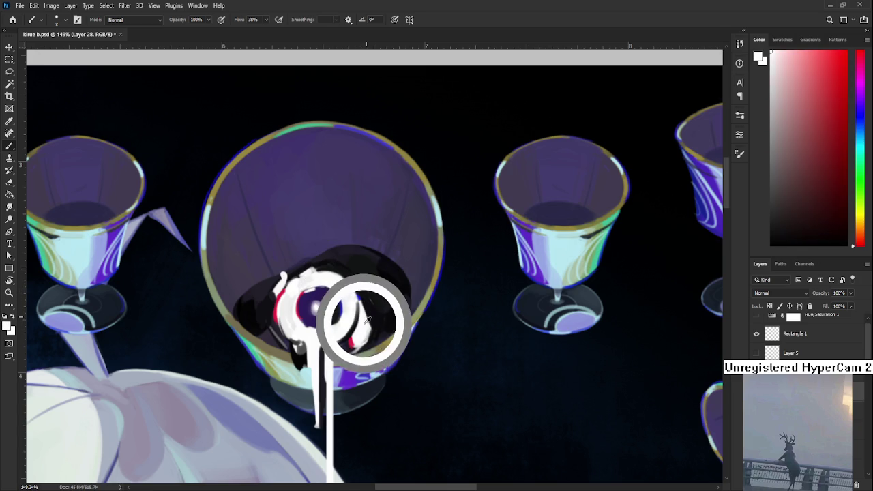
pyautogui.keyDown('alt'); pyautogui.click(371, 305); pyautogui.keyUp('alt')
pyautogui.keyDown('alt'); pyautogui.click(373, 308); pyautogui.keyUp('alt')
pyautogui.keyDown('alt'); pyautogui.click(375, 307); pyautogui.keyUp('alt')
pyautogui.keyDown('alt'); pyautogui.click(374, 305); pyautogui.keyUp('alt')
pyautogui.moveTo(367, 303); pyautogui.dragTo(366, 286)
# Step: Resample dark shades and white around the eye for further touch-ups
pyautogui.keyDown('alt'); pyautogui.click(375, 292); pyautogui.keyUp('alt')
pyautogui.keyDown('alt'); pyautogui.click(375, 293); pyautogui.keyUp('alt')
pyautogui.keyDown('alt'); pyautogui.click(376, 292); pyautogui.keyUp('alt')
pyautogui.keyDown('alt'); pyautogui.click(375, 294); pyautogui.keyUp('alt')
pyautogui.keyDown('alt'); pyautogui.click(370, 290); pyautogui.keyUp('alt')
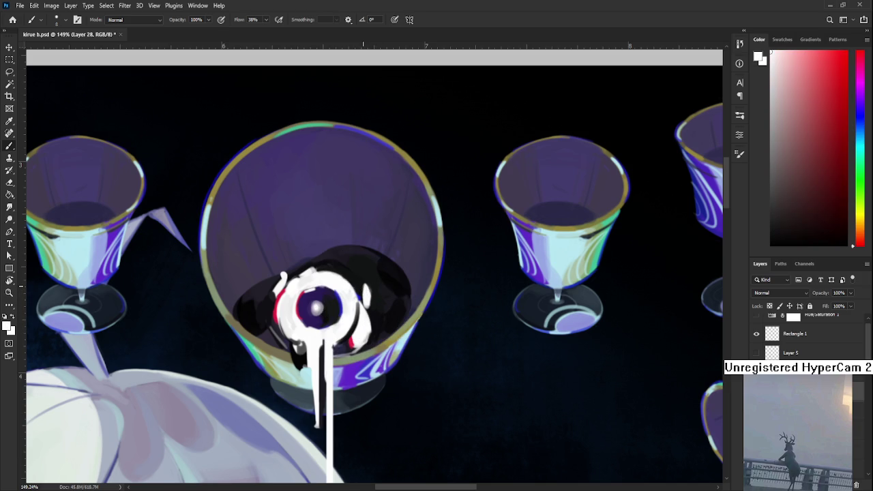
pyautogui.keyDown('alt'); pyautogui.click(282, 285); pyautogui.keyUp('alt')
pyautogui.keyDown('alt'); pyautogui.click(280, 274); pyautogui.keyUp('alt')
# Step: Lasso a small area beside the eyeball, then deselect and return to the Brush
pyautogui.press('l')
pyautogui.moveTo(293, 272); pyautogui.dragTo(305, 253)
pyautogui.press('b')
pyautogui.hotkey('ctrl', 'd')
pyautogui.press('l')
pyautogui.press('b')
# Step: Sample dark violet and near-white around the eye while refining its edge
pyautogui.keyDown('alt'); pyautogui.click(296, 273); pyautogui.keyUp('alt')
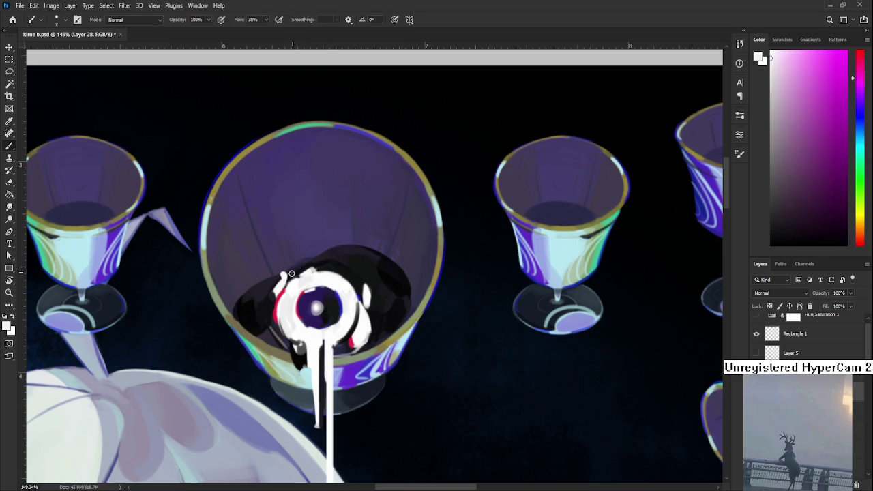
pyautogui.keyDown('alt'); pyautogui.click(316, 257); pyautogui.keyUp('alt')
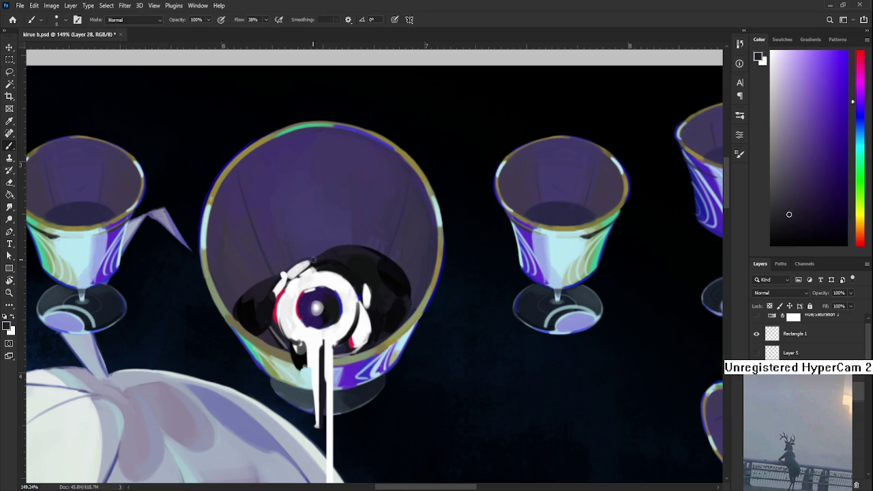
pyautogui.keyDown('alt'); pyautogui.click(316, 263); pyautogui.keyUp('alt')
pyautogui.keyDown('alt'); pyautogui.click(314, 261); pyautogui.keyUp('alt')
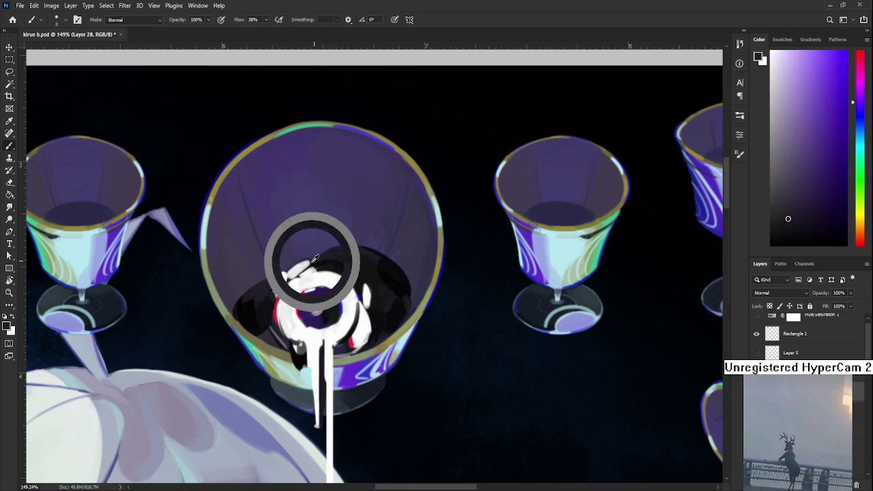
pyautogui.keyDown('alt'); pyautogui.click(299, 269); pyautogui.keyUp('alt')
pyautogui.keyDown('alt'); pyautogui.click(313, 262); pyautogui.keyUp('alt')
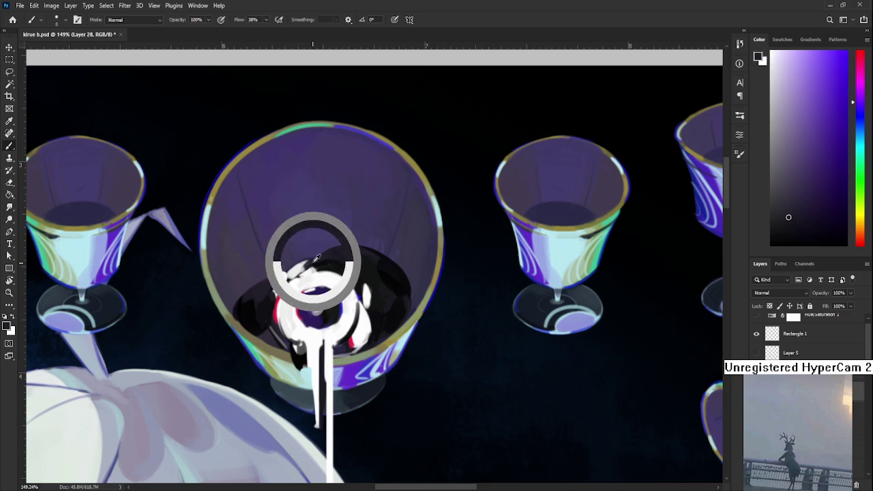
pyautogui.keyDown('alt'); pyautogui.click(306, 275); pyautogui.keyUp('alt')
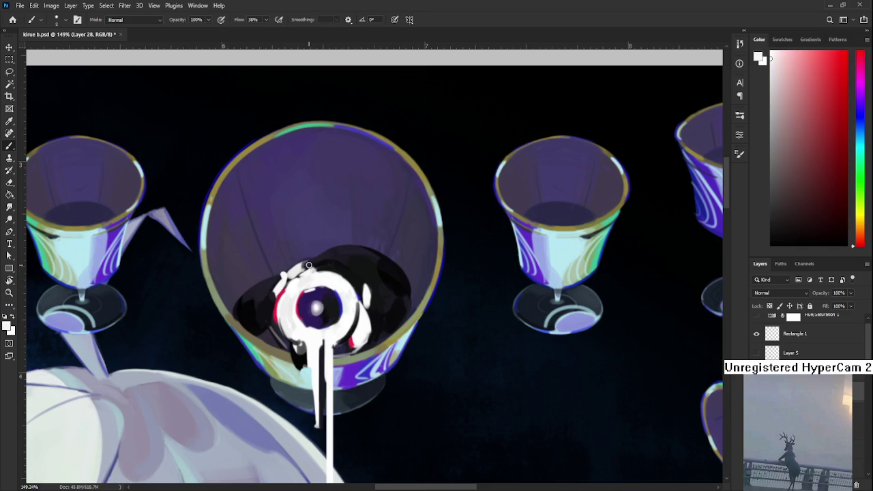
pyautogui.keyDown('alt'); pyautogui.click(314, 262); pyautogui.keyUp('alt')
pyautogui.keyDown('alt'); pyautogui.click(311, 265); pyautogui.keyUp('alt')
pyautogui.keyDown('alt'); pyautogui.click(319, 263); pyautogui.keyUp('alt')
pyautogui.keyDown('alt'); pyautogui.click(314, 277); pyautogui.keyUp('alt')
pyautogui.keyDown('alt'); pyautogui.click(314, 265); pyautogui.keyUp('alt')
# Step: Pick new dark purples from the eye and switch briefly to white
pyautogui.keyDown('alt'); pyautogui.click(312, 253); pyautogui.keyUp('alt')
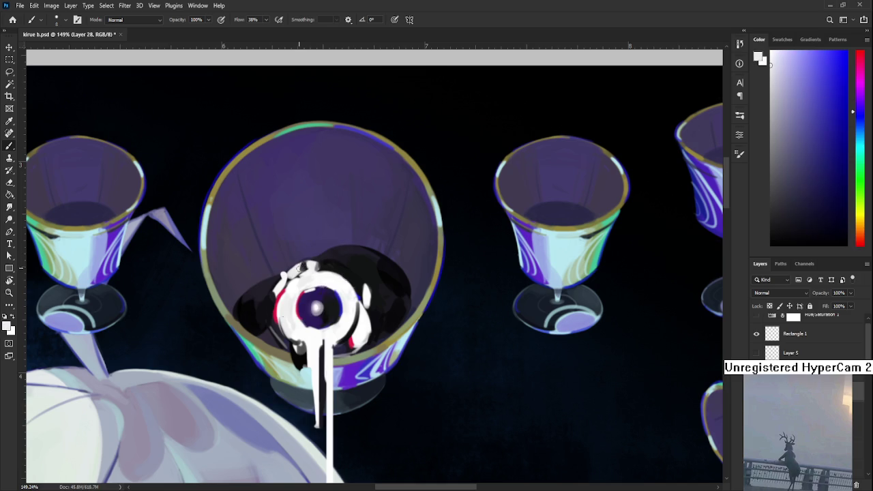
pyautogui.keyDown('alt'); pyautogui.click(316, 249); pyautogui.keyUp('alt')
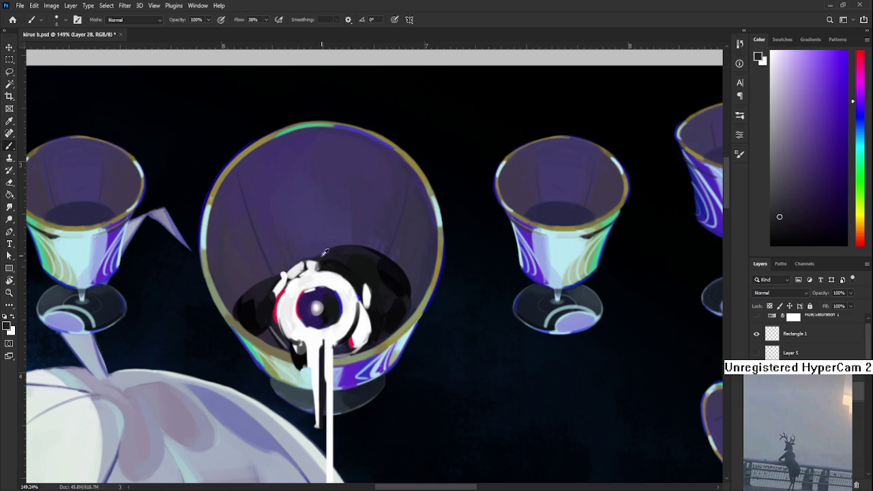
pyautogui.keyDown('alt'); pyautogui.click(322, 256); pyautogui.keyUp('alt')
pyautogui.keyDown('alt'); pyautogui.click(319, 254); pyautogui.keyUp('alt')
pyautogui.keyDown('alt'); pyautogui.click(319, 257); pyautogui.keyUp('alt')
pyautogui.keyDown('alt'); pyautogui.click(311, 265); pyautogui.keyUp('alt')
pyautogui.keyDown('alt'); pyautogui.click(320, 259); pyautogui.keyUp('alt')
pyautogui.keyDown('alt'); pyautogui.click(316, 257); pyautogui.keyUp('alt')
pyautogui.keyDown('alt'); pyautogui.click(318, 251); pyautogui.keyUp('alt')
# Step: Alternate between white and dark purple around the eye, ending on a very dark purple
pyautogui.keyDown('alt'); pyautogui.click(315, 269); pyautogui.keyUp('alt')
pyautogui.keyDown('alt'); pyautogui.click(324, 264); pyautogui.keyUp('alt')
pyautogui.keyDown('alt'); pyautogui.click(325, 263); pyautogui.keyUp('alt')
pyautogui.keyDown('alt'); pyautogui.click(325, 263); pyautogui.keyUp('alt')
pyautogui.keyDown('alt'); pyautogui.click(326, 264); pyautogui.keyUp('alt')
pyautogui.moveTo(325, 264); pyautogui.dragTo(315, 263)
pyautogui.keyDown('alt'); pyautogui.click(307, 278); pyautogui.keyUp('alt')
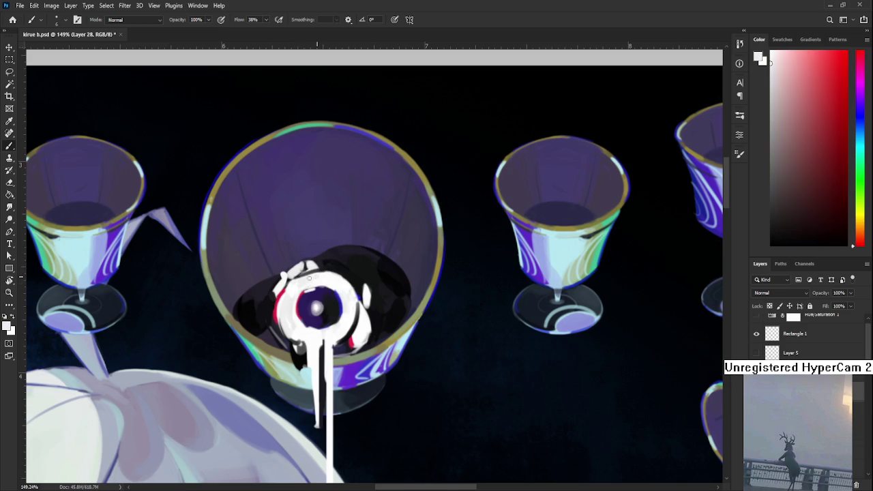
pyautogui.keyDown('alt'); pyautogui.click(326, 262); pyautogui.keyUp('alt')
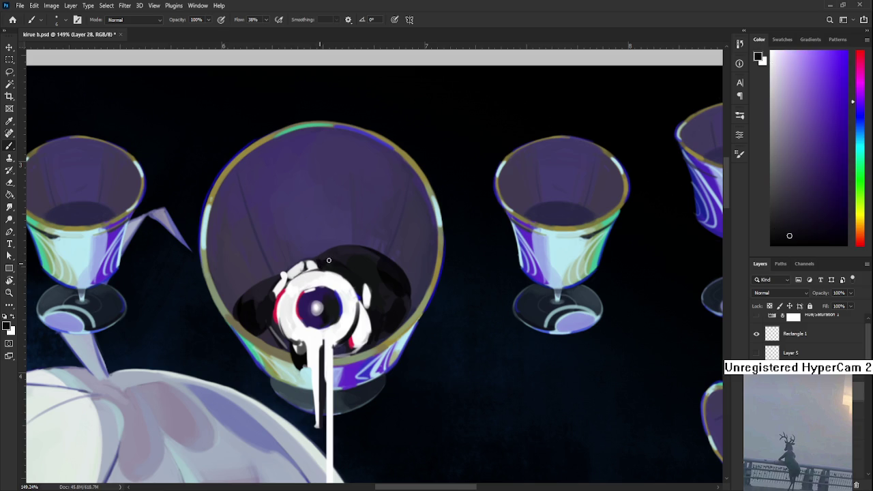
pyautogui.scroll(-3, 317, 251)
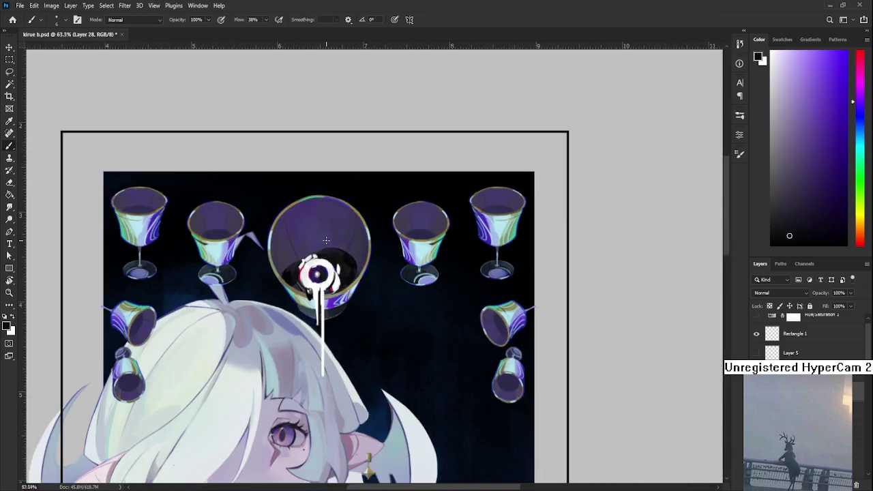
pyautogui.scroll(-1, 326, 240)
pyautogui.scroll(3, 327, 236)
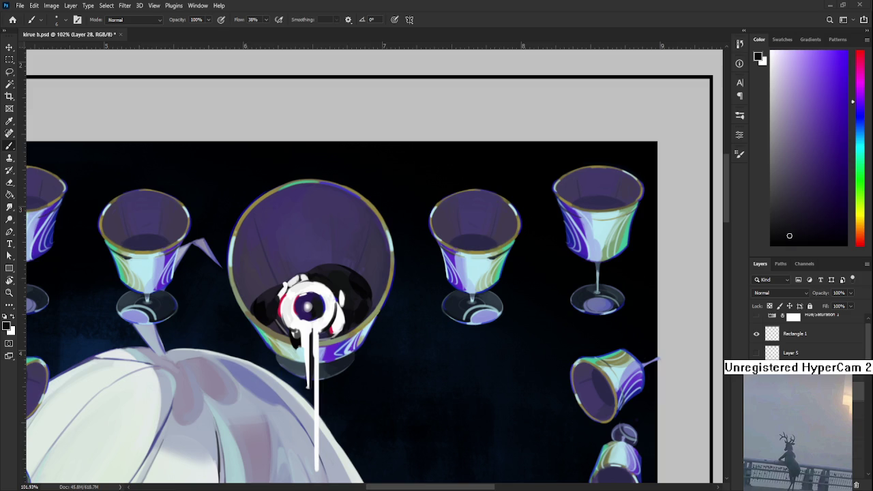
pyautogui.scroll(3, 276, 294)
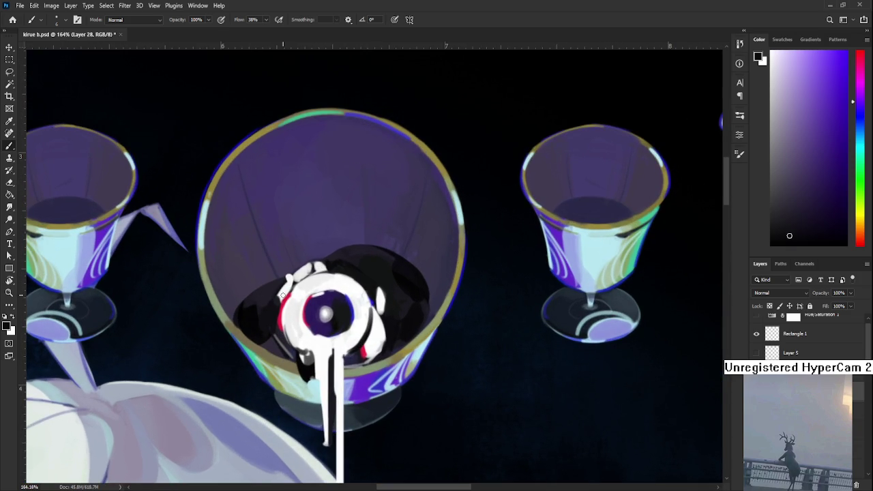
pyautogui.scroll(-1, 304, 303)
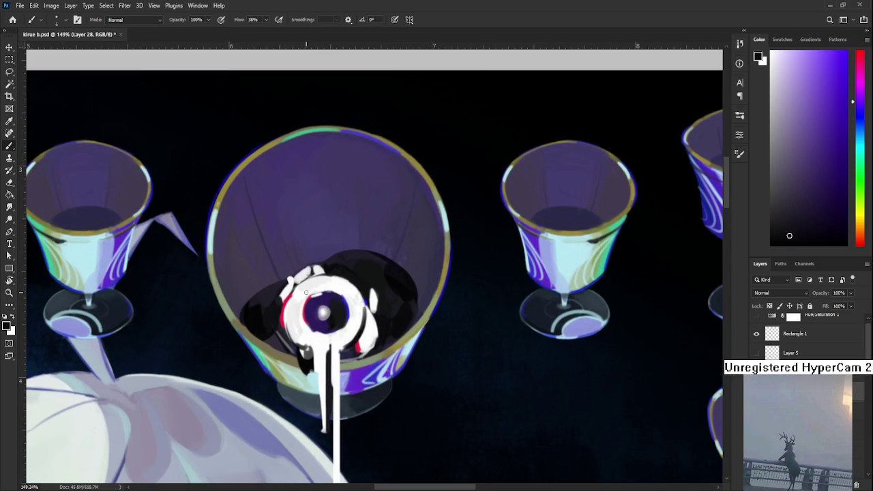
pyautogui.press('x')
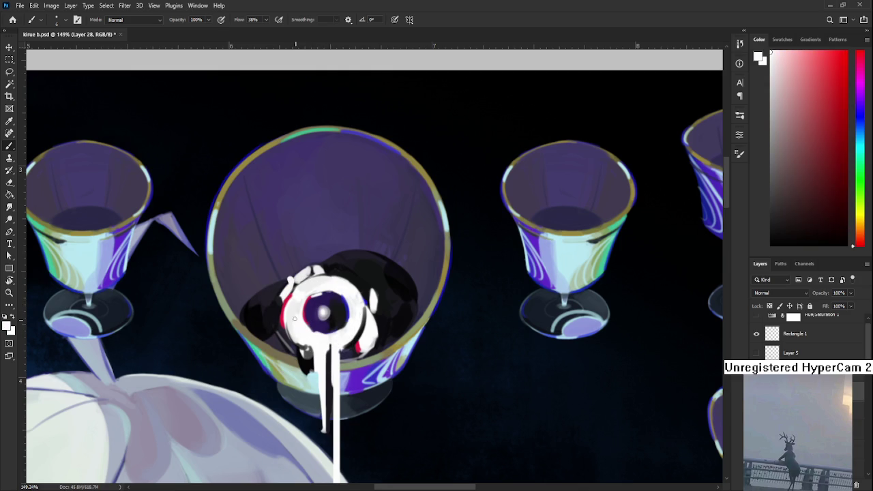
# Step: Eyedrop crimson, near-black and several whites from the eye's edge and ring
pyautogui.keyDown('alt'); pyautogui.click(283, 321); pyautogui.keyUp('alt')
pyautogui.keyDown('alt'); pyautogui.click(282, 315); pyautogui.keyUp('alt')
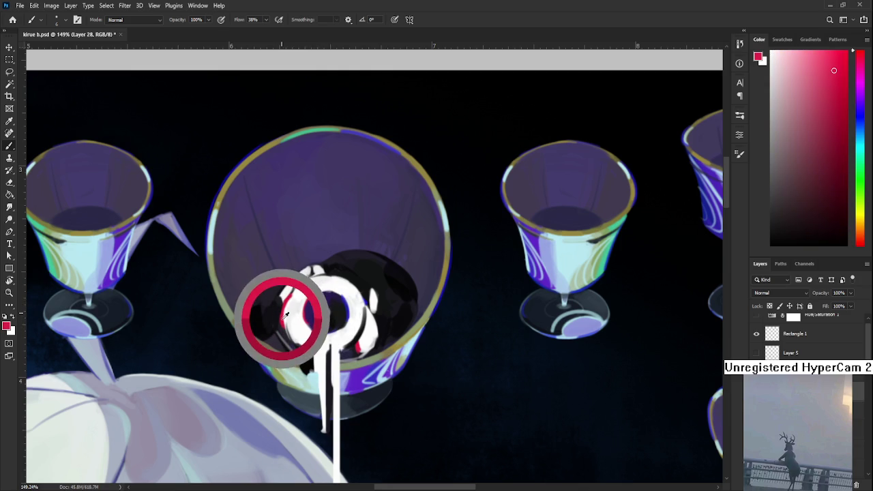
pyautogui.keyDown('alt'); pyautogui.click(295, 322); pyautogui.keyUp('alt')
pyautogui.keyDown('alt'); pyautogui.click(278, 316); pyautogui.keyUp('alt')
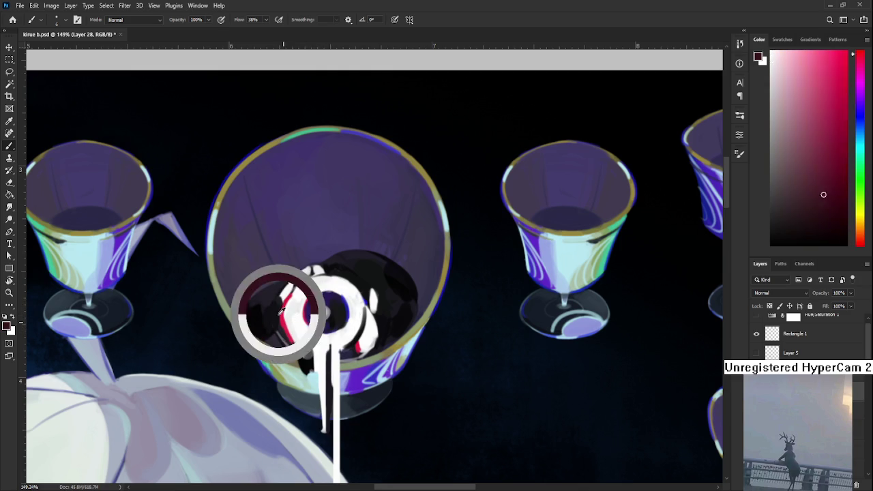
pyautogui.keyDown('alt'); pyautogui.click(282, 316); pyautogui.keyUp('alt')
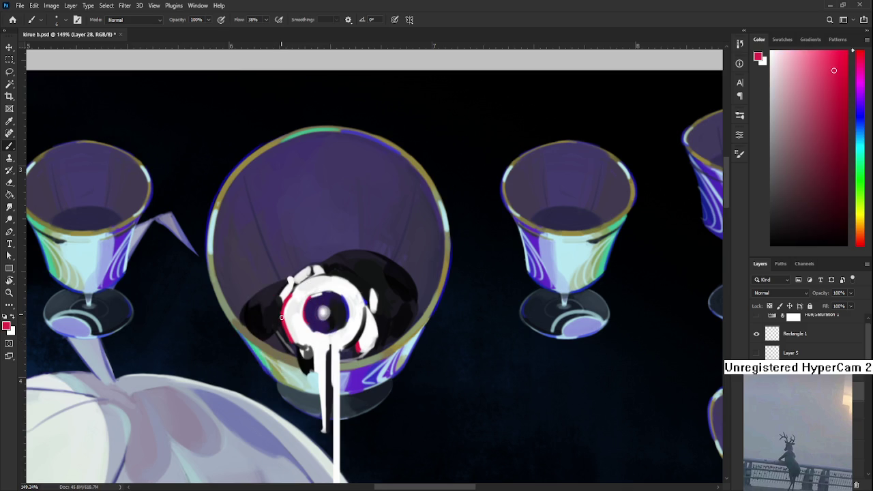
pyautogui.keyDown('alt'); pyautogui.click(299, 323); pyautogui.keyUp('alt')
pyautogui.keyDown('alt'); pyautogui.click(301, 296); pyautogui.keyUp('alt')
pyautogui.keyDown('alt'); pyautogui.click(302, 298); pyautogui.keyUp('alt')
pyautogui.keyDown('alt'); pyautogui.click(302, 285); pyautogui.keyUp('alt')
pyautogui.keyDown('alt'); pyautogui.click(310, 282); pyautogui.keyUp('alt')
pyautogui.keyDown('alt'); pyautogui.click(318, 281); pyautogui.keyUp('alt')
pyautogui.keyDown('alt'); pyautogui.click(340, 280); pyautogui.keyUp('alt')
pyautogui.keyDown('alt'); pyautogui.click(336, 283); pyautogui.keyUp('alt')
pyautogui.keyDown('alt'); pyautogui.click(333, 279); pyautogui.keyUp('alt')
pyautogui.keyDown('alt'); pyautogui.click(331, 277); pyautogui.keyUp('alt')
pyautogui.keyDown('alt'); pyautogui.click(331, 277); pyautogui.keyUp('alt')
pyautogui.keyDown('alt'); pyautogui.click(332, 280); pyautogui.keyUp('alt')
pyautogui.keyDown('alt'); pyautogui.click(337, 281); pyautogui.keyUp('alt')
pyautogui.keyDown('alt'); pyautogui.click(312, 283); pyautogui.keyUp('alt')
# Step: Sample dark purple and blue from the eye and darken the iris's bottom edge
pyautogui.keyDown('alt'); pyautogui.click(290, 302); pyautogui.keyUp('alt')
pyautogui.keyDown('alt'); pyautogui.click(303, 300); pyautogui.keyUp('alt')
pyautogui.keyDown('alt'); pyautogui.click(292, 307); pyautogui.keyUp('alt')
pyautogui.keyDown('alt'); pyautogui.click(307, 303); pyautogui.keyUp('alt')
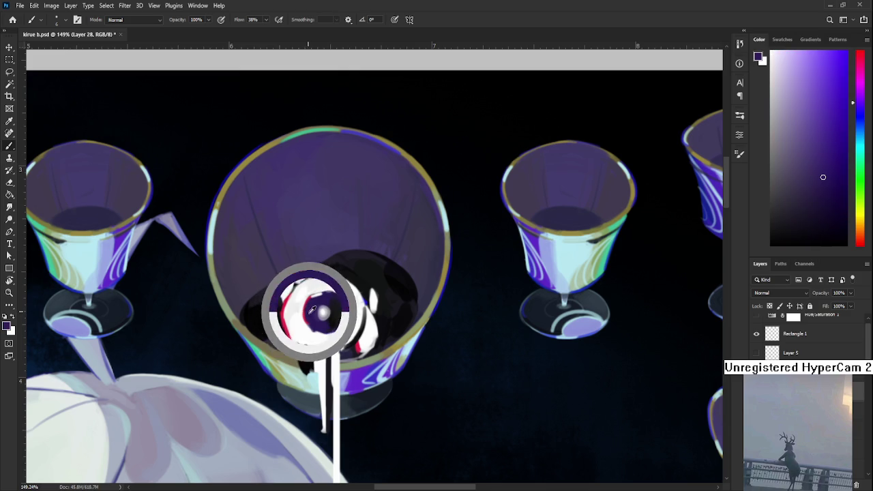
pyautogui.keyDown('alt'); pyautogui.click(318, 320); pyautogui.keyUp('alt')
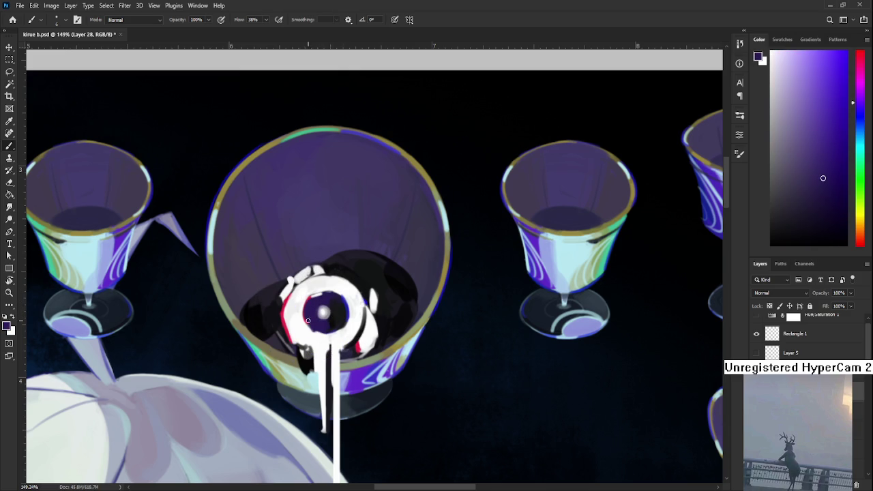
pyautogui.keyDown('alt'); pyautogui.click(339, 311); pyautogui.keyUp('alt')
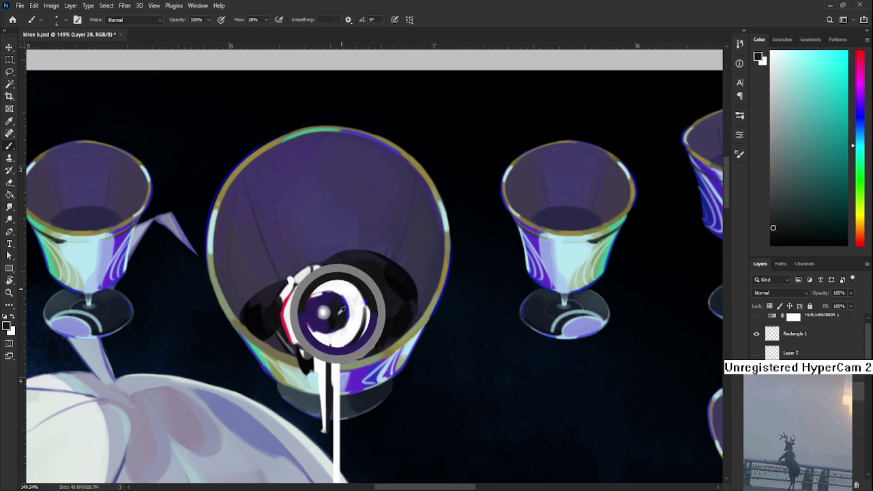
pyautogui.keyDown('alt'); pyautogui.click(343, 322); pyautogui.keyUp('alt')
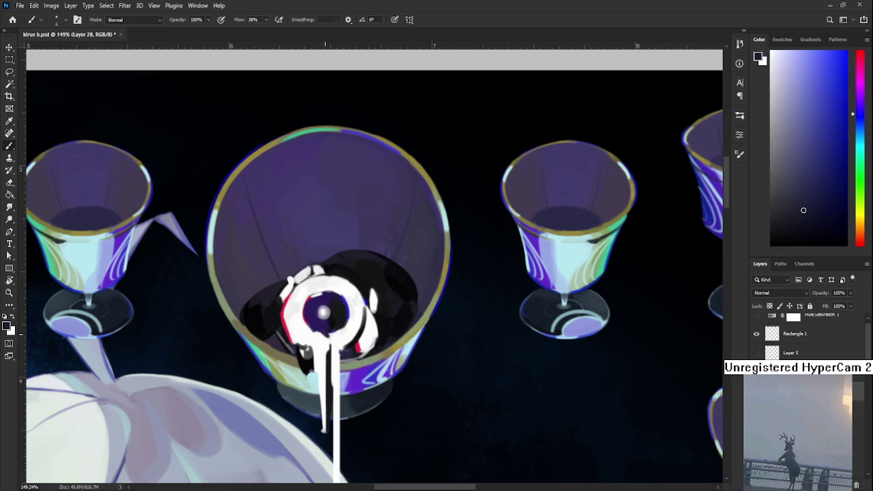
pyautogui.moveTo(324, 337); pyautogui.dragTo(318, 330)
# Step: Alternate between dark navy and pure white painting colours sampled at the iris
pyautogui.keyDown('alt'); pyautogui.click(325, 333); pyautogui.keyUp('alt')
pyautogui.keyDown('alt'); pyautogui.click(328, 333); pyautogui.keyUp('alt')
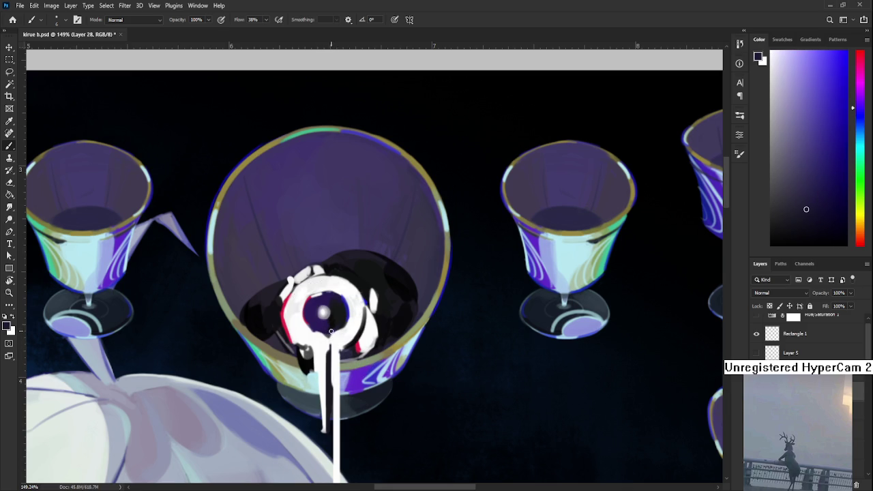
pyautogui.keyDown('alt'); pyautogui.click(334, 334); pyautogui.keyUp('alt')
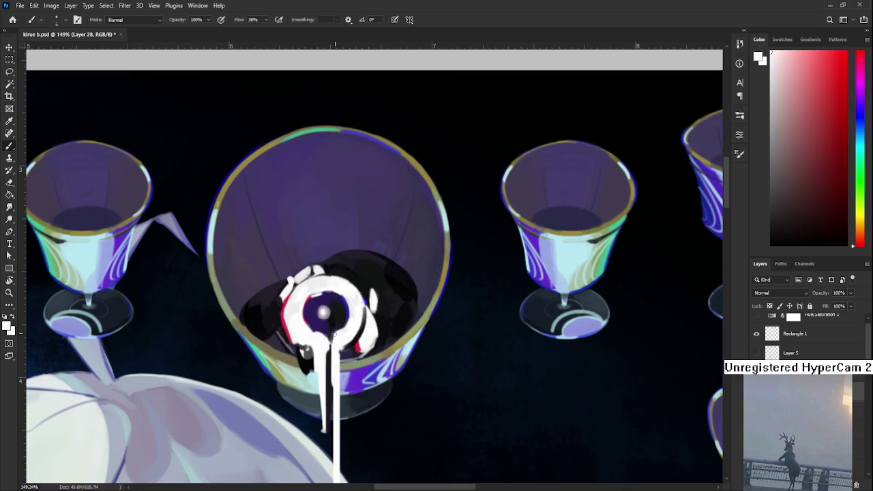
pyautogui.keyDown('alt'); pyautogui.click(326, 331); pyautogui.keyUp('alt')
pyautogui.keyDown('alt'); pyautogui.click(330, 341); pyautogui.keyUp('alt')
pyautogui.keyDown('alt'); pyautogui.click(334, 339); pyautogui.keyUp('alt')
pyautogui.keyDown('alt'); pyautogui.click(333, 333); pyautogui.keyUp('alt')
pyautogui.keyDown('alt'); pyautogui.click(328, 332); pyautogui.keyUp('alt')
pyautogui.moveTo(328, 333); pyautogui.dragTo(316, 330)
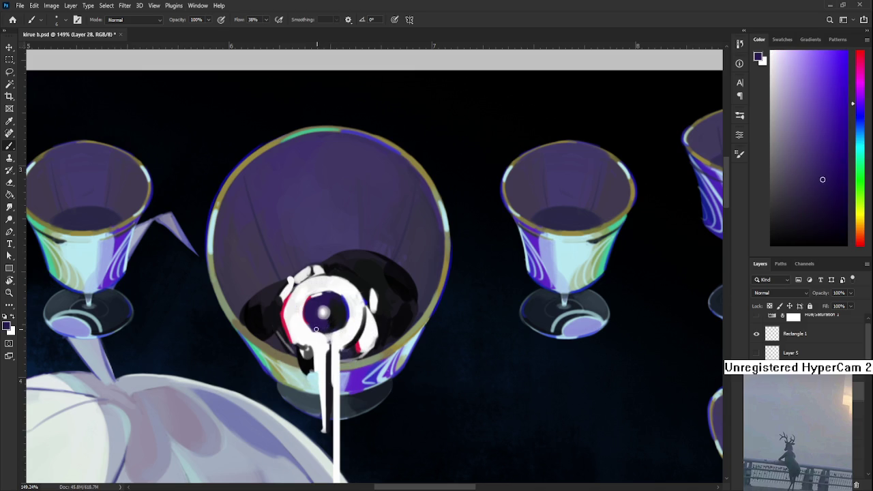
# Step: Pick a near-white from the eye and paint faint white arcs on the iris's left side
pyautogui.keyDown('alt'); pyautogui.click(318, 336); pyautogui.keyUp('alt')
pyautogui.keyDown('alt'); pyautogui.click(322, 331); pyautogui.keyUp('alt')
pyautogui.keyDown('alt'); pyautogui.click(308, 328); pyautogui.keyUp('alt')
pyautogui.keyDown('alt'); pyautogui.click(311, 319); pyautogui.keyUp('alt')
pyautogui.keyDown('alt'); pyautogui.click(309, 322); pyautogui.keyUp('alt')
pyautogui.keyDown('alt'); pyautogui.click(313, 334); pyautogui.keyUp('alt')
pyautogui.keyDown('alt'); pyautogui.click(322, 321); pyautogui.keyUp('alt')
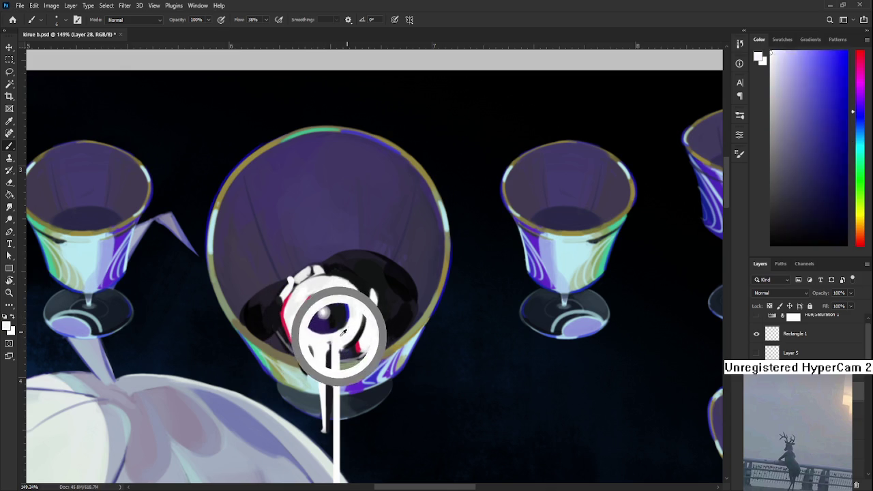
pyautogui.keyDown('alt'); pyautogui.click(343, 332); pyautogui.keyUp('alt')
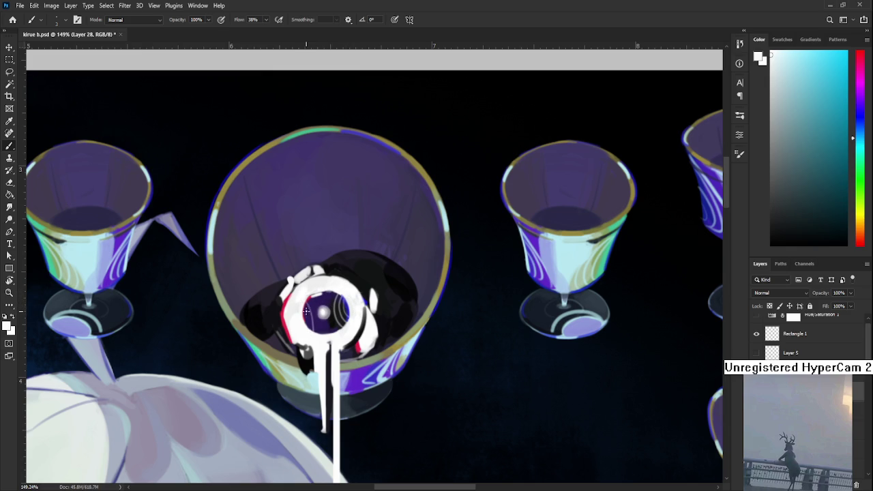
pyautogui.moveTo(307, 326); pyautogui.dragTo(323, 301)
# Step: Recentre on the goblet eye and add small white strokes right of the eye
pyautogui.scroll(-2, 394, 258)
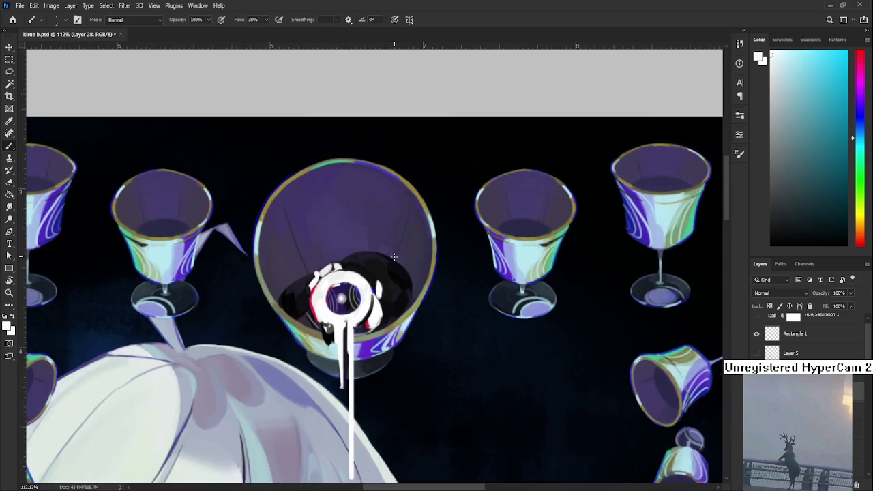
pyautogui.scroll(-2, 394, 257)
pyautogui.scroll(-2, 392, 259)
pyautogui.scroll(1, 388, 259)
pyautogui.scroll(2, 387, 260)
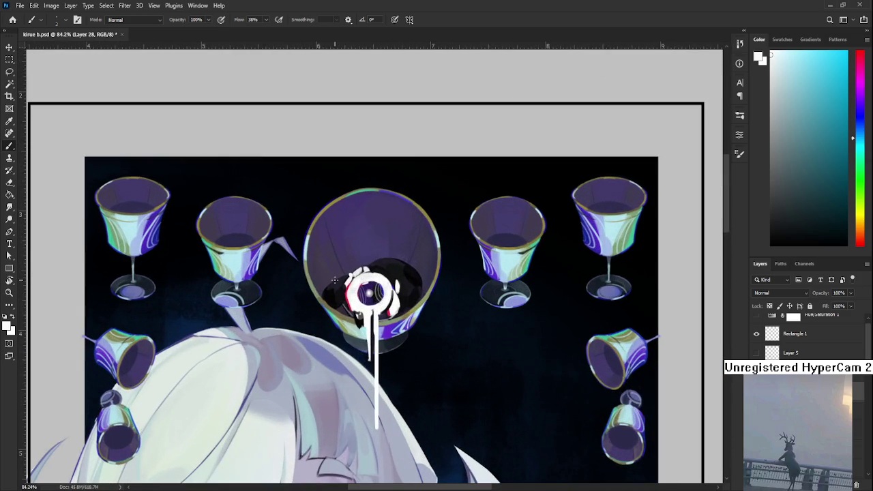
pyautogui.scroll(1, 389, 266)
pyautogui.scroll(2, 393, 272)
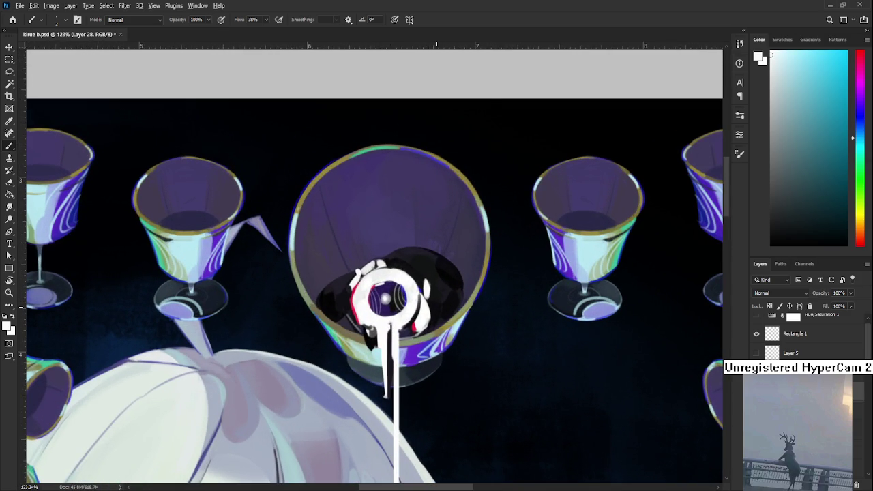
pyautogui.keyDown('alt'); pyautogui.click(402, 295); pyautogui.keyUp('alt')
pyautogui.moveTo(438, 277)
pyautogui.mouseDown()
pyautogui.moveTo(381, 313)
pyautogui.moveTo(367, 308)
pyautogui.mouseUp()
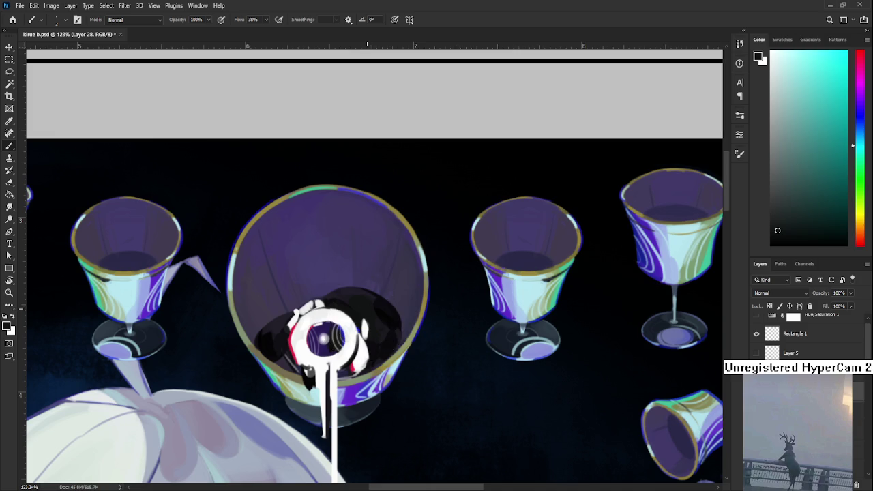
pyautogui.moveTo(367, 309); pyautogui.dragTo(362, 307)
pyautogui.moveTo(379, 328); pyautogui.dragTo(364, 330)
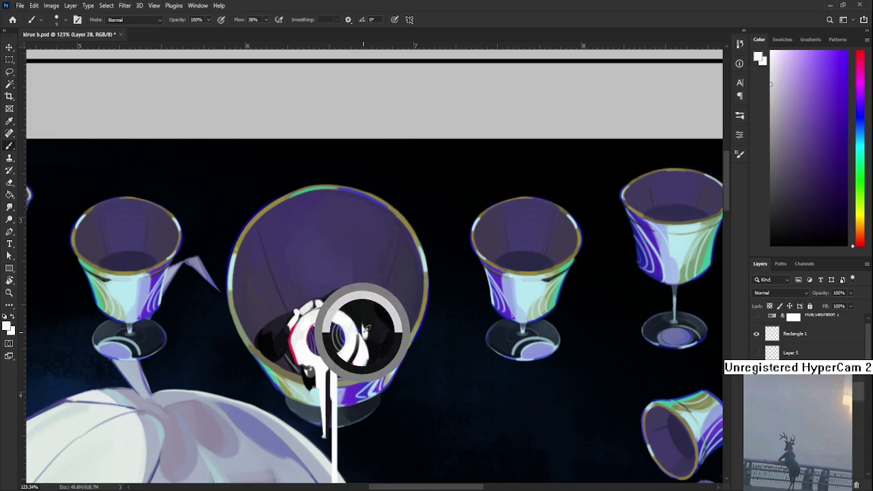
pyautogui.keyDown('alt'); pyautogui.click(364, 314); pyautogui.keyUp('alt')
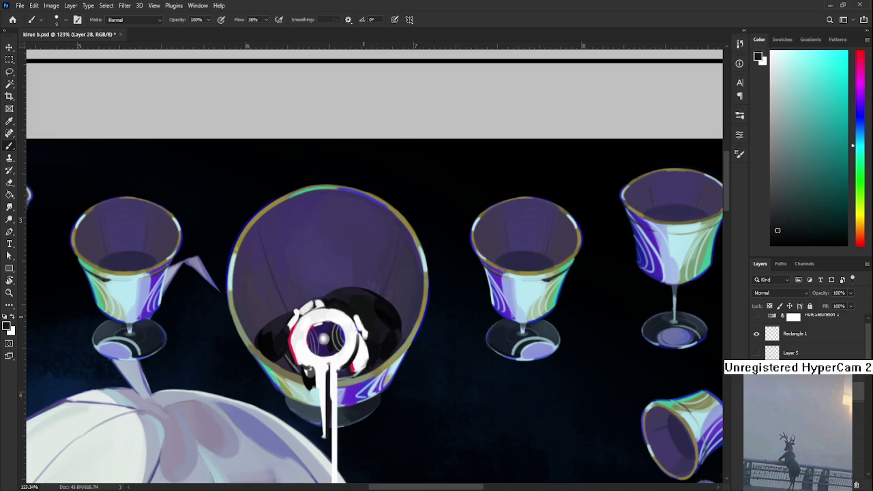
pyautogui.keyDown('alt'); pyautogui.click(361, 332); pyautogui.keyUp('alt')
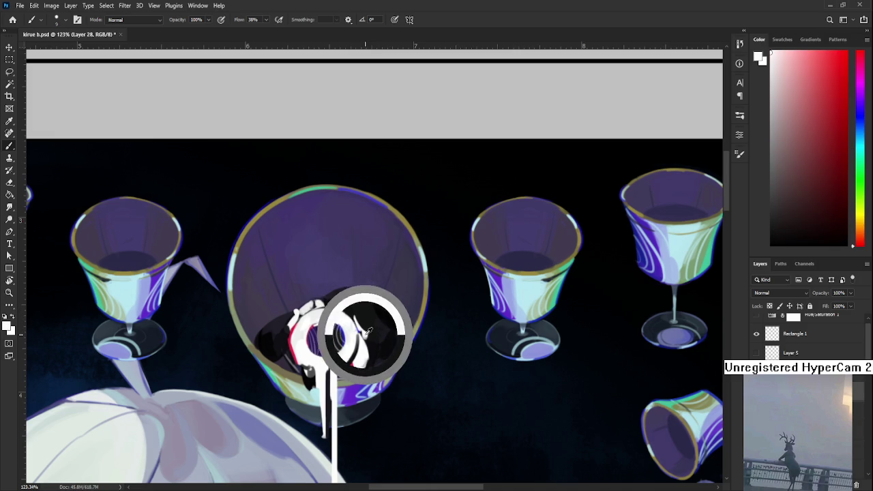
pyautogui.moveTo(365, 334); pyautogui.dragTo(375, 344)
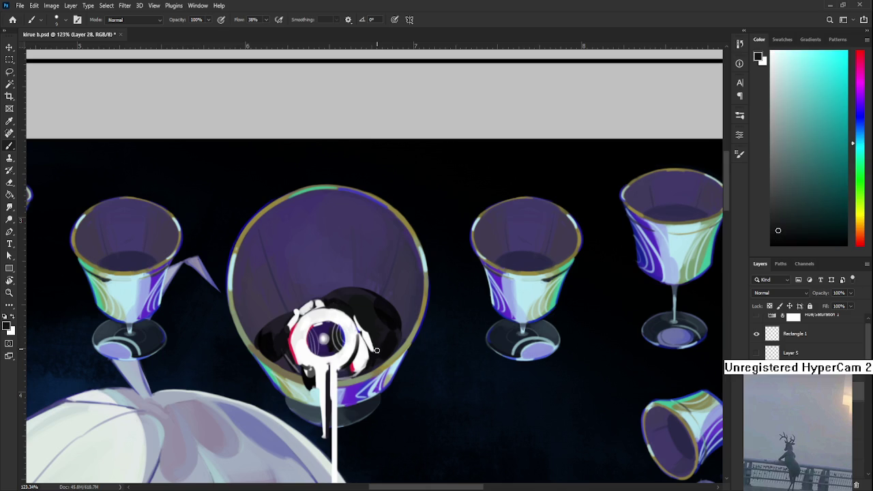
# Step: Sample near-white from the eye ring and brighten the ring's top-right edge
pyautogui.keyDown('alt'); pyautogui.click(372, 345); pyautogui.keyUp('alt')
pyautogui.keyDown('alt'); pyautogui.click(373, 348); pyautogui.keyUp('alt')
pyautogui.keyDown('alt'); pyautogui.click(372, 349); pyautogui.keyUp('alt')
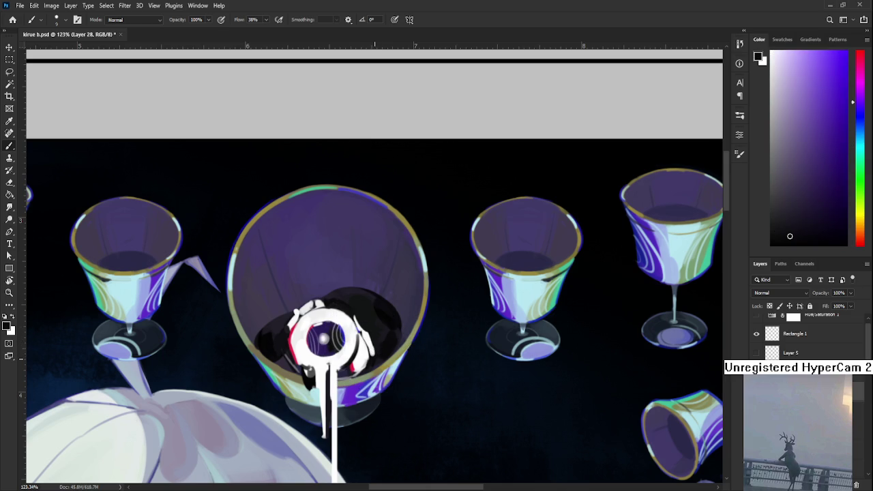
pyautogui.keyDown('alt'); pyautogui.click(377, 347); pyautogui.keyUp('alt')
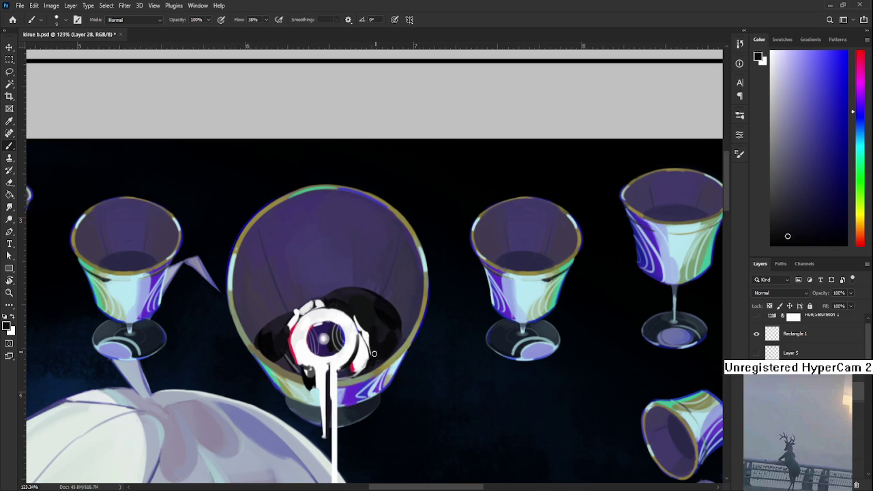
pyautogui.keyDown('alt'); pyautogui.click(379, 345); pyautogui.keyUp('alt')
pyautogui.keyDown('alt'); pyautogui.click(373, 339); pyautogui.keyUp('alt')
pyautogui.keyDown('alt'); pyautogui.click(374, 356); pyautogui.keyUp('alt')
pyautogui.keyDown('alt'); pyautogui.click(367, 352); pyautogui.keyUp('alt')
pyautogui.moveTo(353, 369)
pyautogui.mouseDown()
pyautogui.moveTo(357, 399)
pyautogui.moveTo(365, 339)
pyautogui.moveTo(329, 360)
pyautogui.mouseUp()
pyautogui.keyDown('alt'); pyautogui.click(360, 393); pyautogui.keyUp('alt')
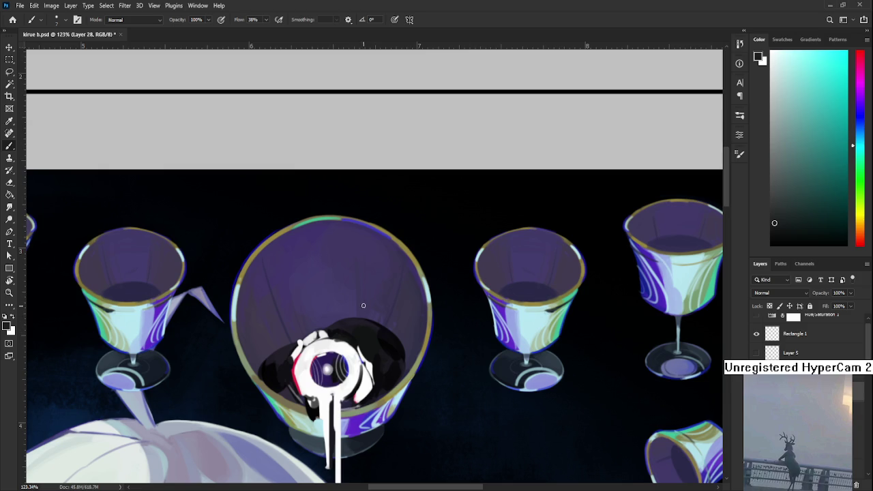
pyautogui.keyDown('alt'); pyautogui.click(335, 340); pyautogui.keyUp('alt')
pyautogui.moveTo(330, 341); pyautogui.dragTo(350, 347)
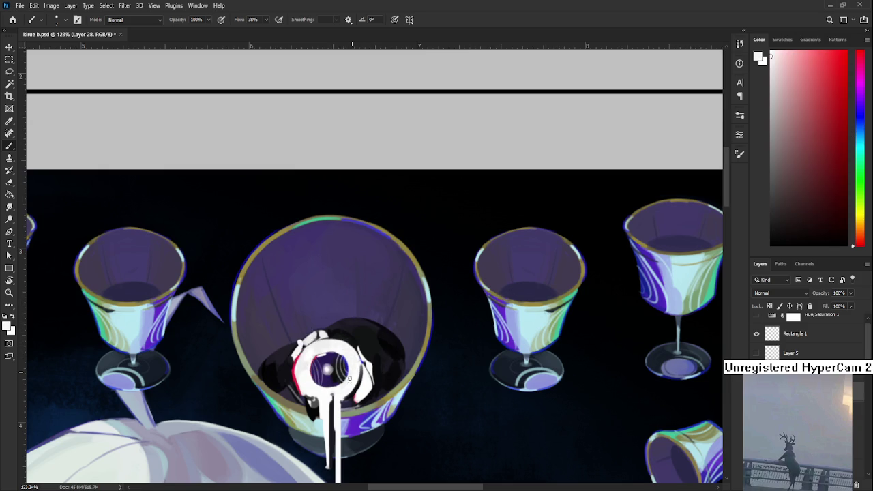
pyautogui.scroll(-3, 386, 313)
pyautogui.scroll(-3, 386, 313)
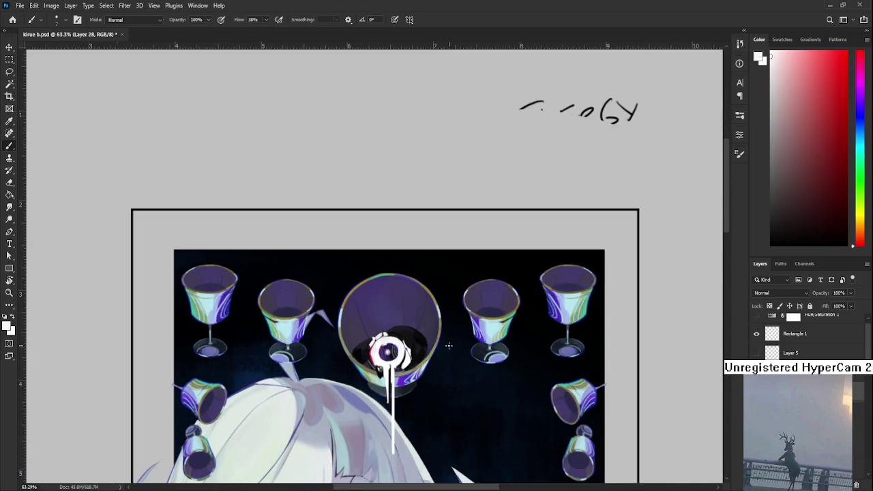
pyautogui.scroll(3, 386, 313)
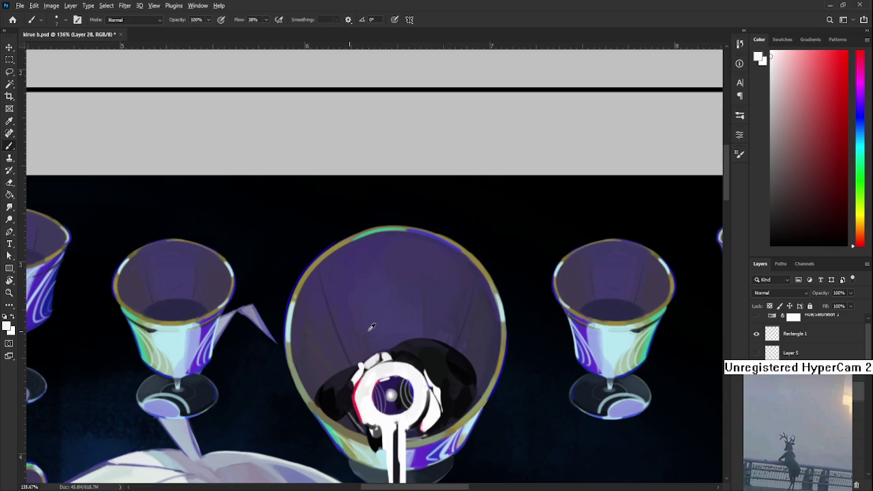
pyautogui.keyDown('alt'); pyautogui.click(413, 344); pyautogui.keyUp('alt')
pyautogui.moveTo(412, 345); pyautogui.dragTo(392, 357)
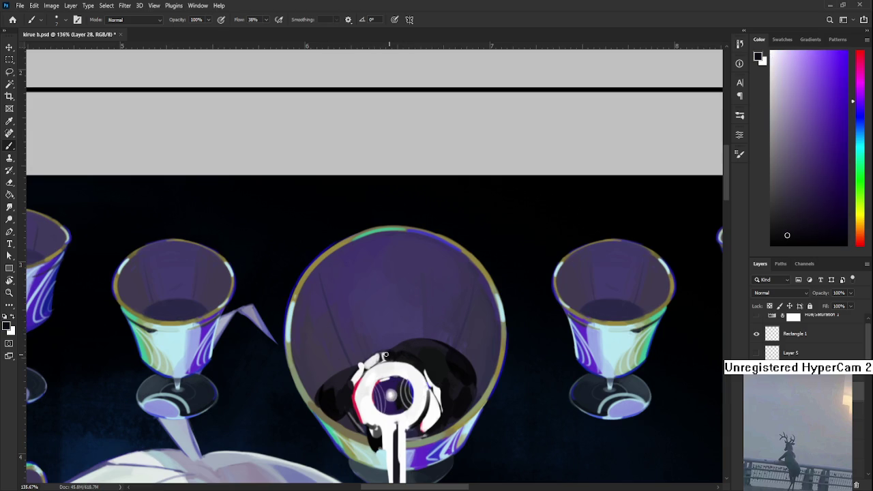
pyautogui.keyDown('alt'); pyautogui.click(384, 356); pyautogui.keyUp('alt')
pyautogui.keyDown('alt'); pyautogui.click(378, 362); pyautogui.keyUp('alt')
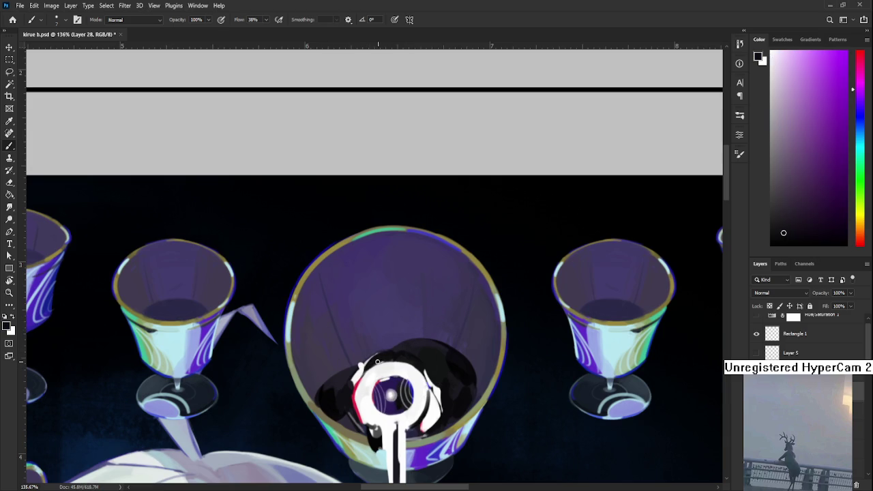
pyautogui.moveTo(432, 356)
pyautogui.mouseDown()
pyautogui.moveTo(421, 366)
pyautogui.moveTo(366, 369)
pyautogui.mouseUp()
pyautogui.keyDown('alt'); pyautogui.click(341, 379); pyautogui.keyUp('alt')
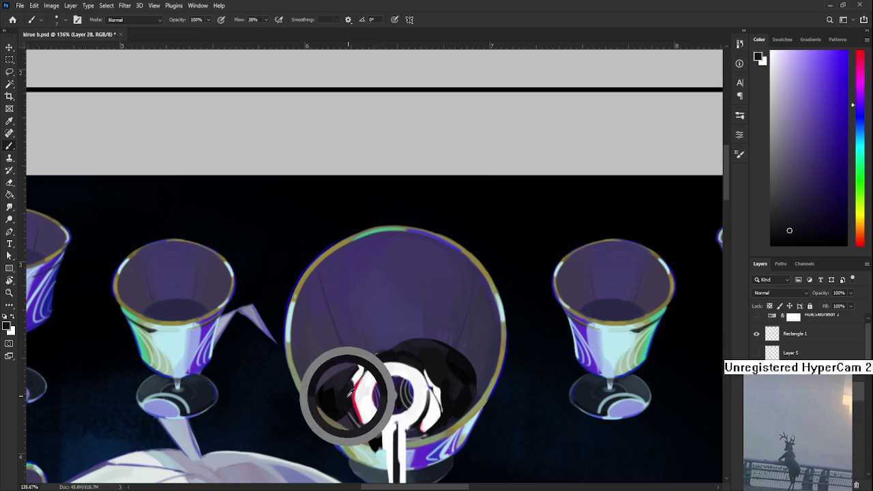
pyautogui.keyDown('alt'); pyautogui.click(339, 401); pyautogui.keyUp('alt')
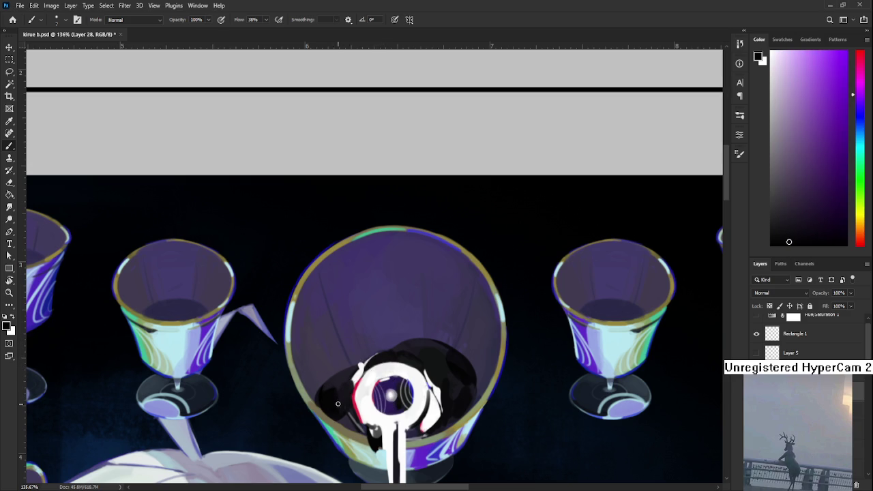
pyautogui.keyDown('alt'); pyautogui.click(336, 379); pyautogui.keyUp('alt')
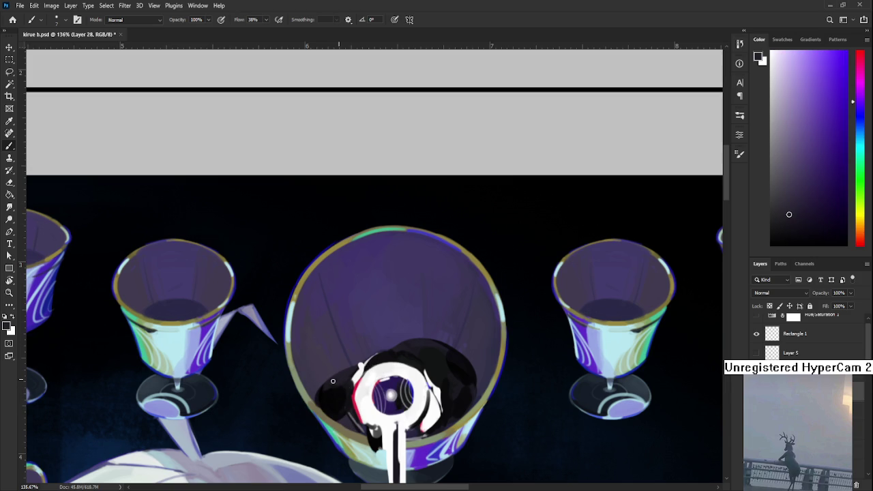
pyautogui.keyDown('alt'); pyautogui.click(346, 385); pyautogui.keyUp('alt')
pyautogui.keyDown('alt'); pyautogui.click(341, 380); pyautogui.keyUp('alt')
pyautogui.keyDown('alt'); pyautogui.click(333, 389); pyautogui.keyUp('alt')
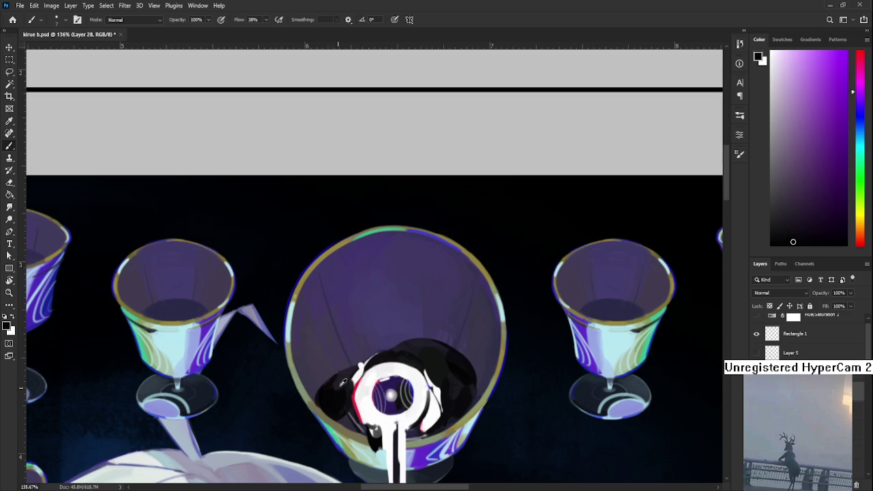
pyautogui.keyDown('alt'); pyautogui.click(340, 386); pyautogui.keyUp('alt')
pyautogui.keyDown('alt'); pyautogui.click(328, 389); pyautogui.keyUp('alt')
pyautogui.keyDown('alt'); pyautogui.click(338, 376); pyautogui.keyUp('alt')
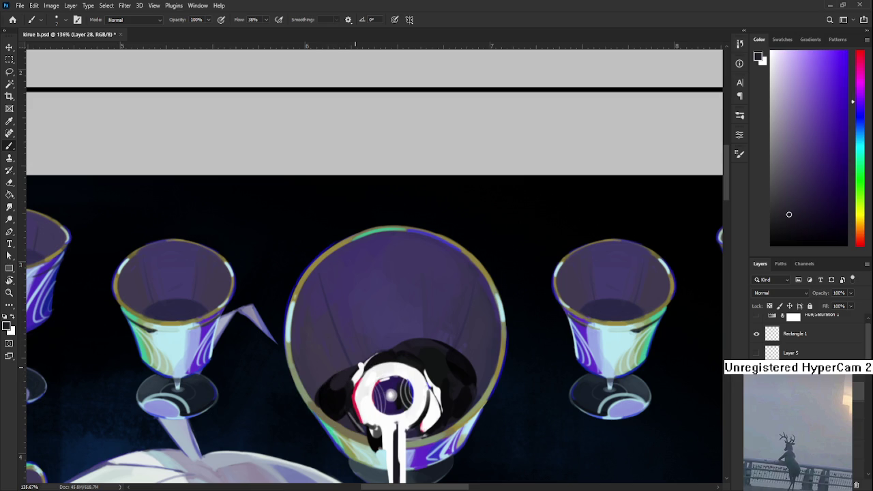
pyautogui.scroll(-2, 351, 361)
pyautogui.scroll(-2, 351, 362)
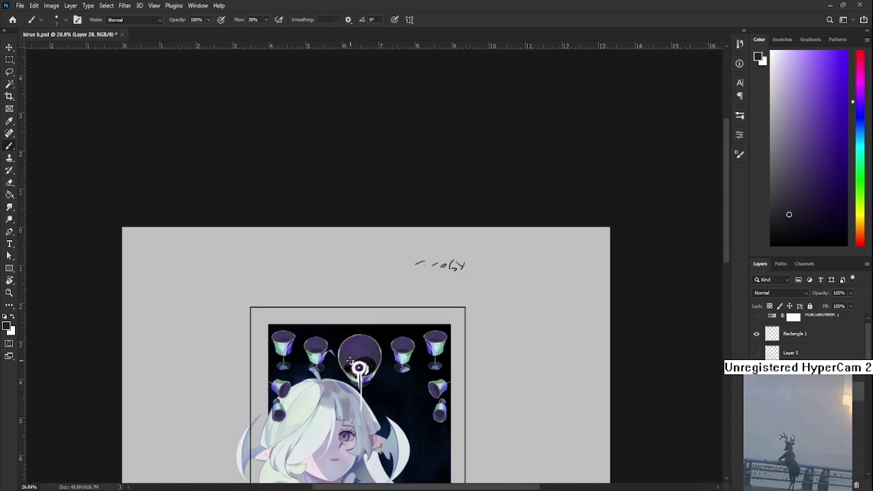
# Step: Sample pink and deep red, then paint red strokes down the ring's left and right inner edges
pyautogui.scroll(2, 351, 362)
pyautogui.scroll(3, 356, 375)
pyautogui.scroll(1, 356, 375)
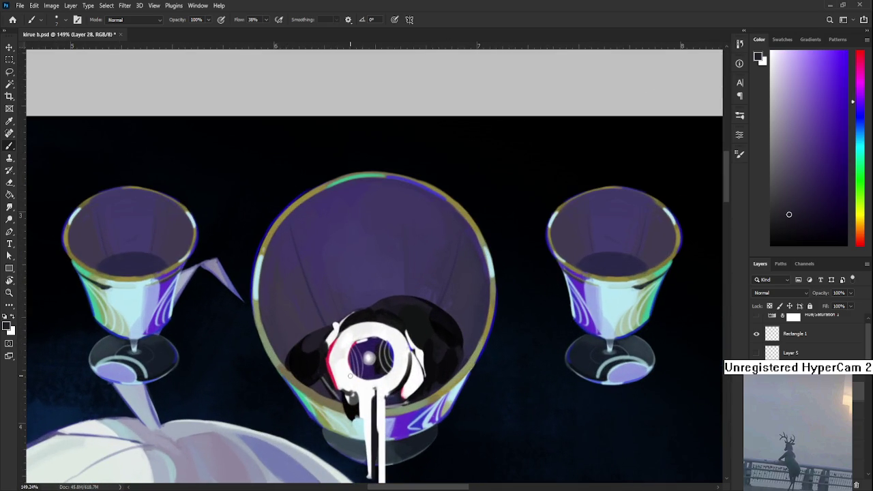
pyautogui.keyDown('alt'); pyautogui.click(336, 326); pyautogui.keyUp('alt')
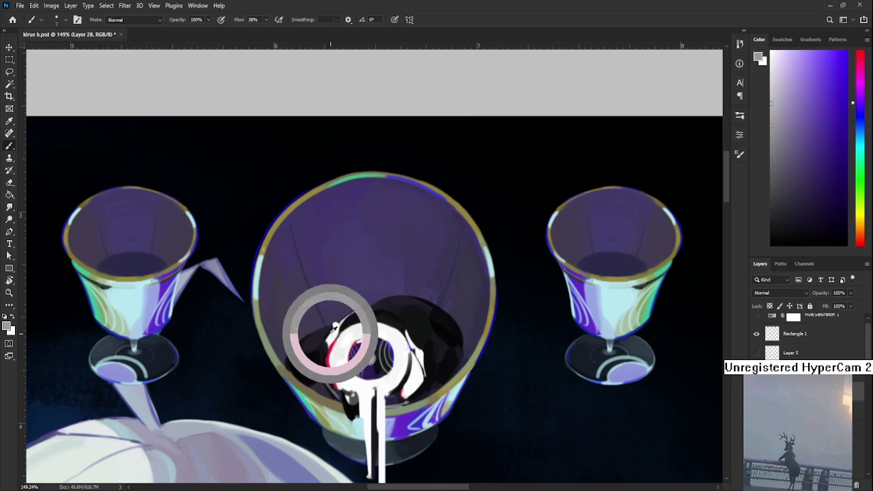
pyautogui.moveTo(334, 326); pyautogui.dragTo(345, 382)
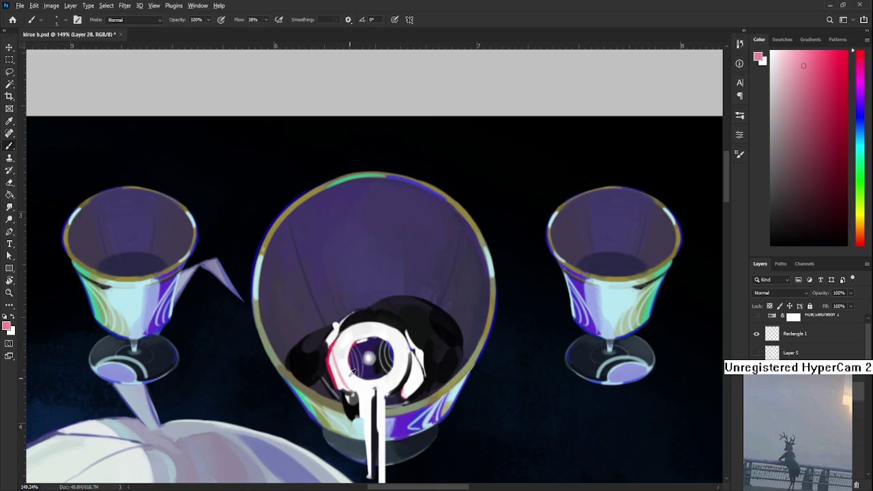
pyautogui.keyDown('alt'); pyautogui.click(337, 350); pyautogui.keyUp('alt')
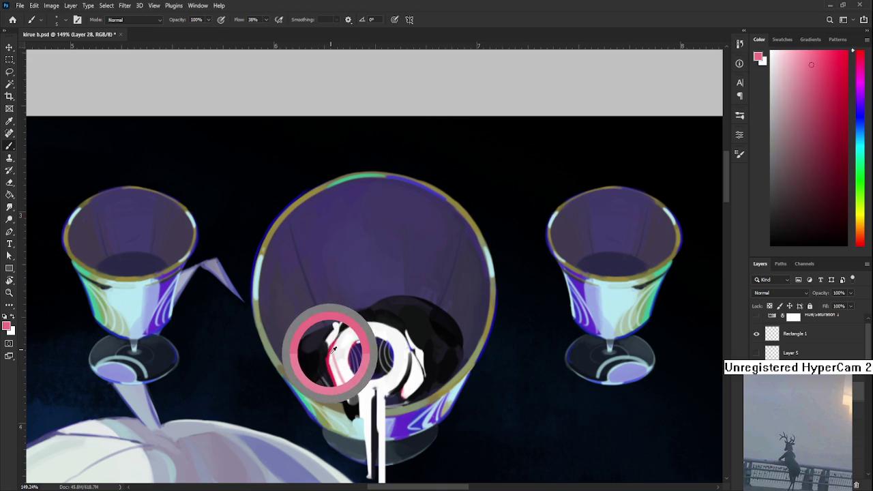
pyautogui.keyDown('alt'); pyautogui.click(334, 345); pyautogui.keyUp('alt')
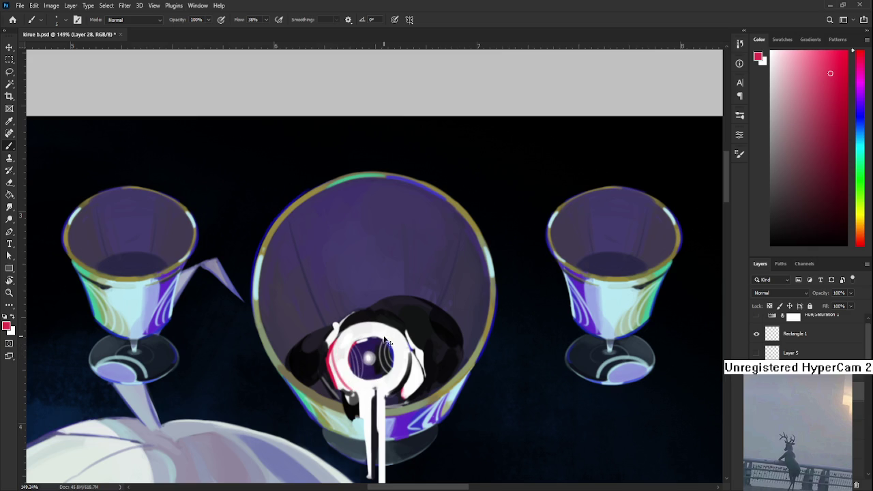
pyautogui.moveTo(332, 349); pyautogui.dragTo(334, 384)
pyautogui.moveTo(333, 349); pyautogui.dragTo(341, 386)
pyautogui.moveTo(407, 339)
pyautogui.mouseDown()
pyautogui.moveTo(416, 392)
pyautogui.moveTo(412, 354)
pyautogui.moveTo(416, 385)
pyautogui.moveTo(420, 368)
pyautogui.moveTo(401, 401)
pyautogui.mouseUp()
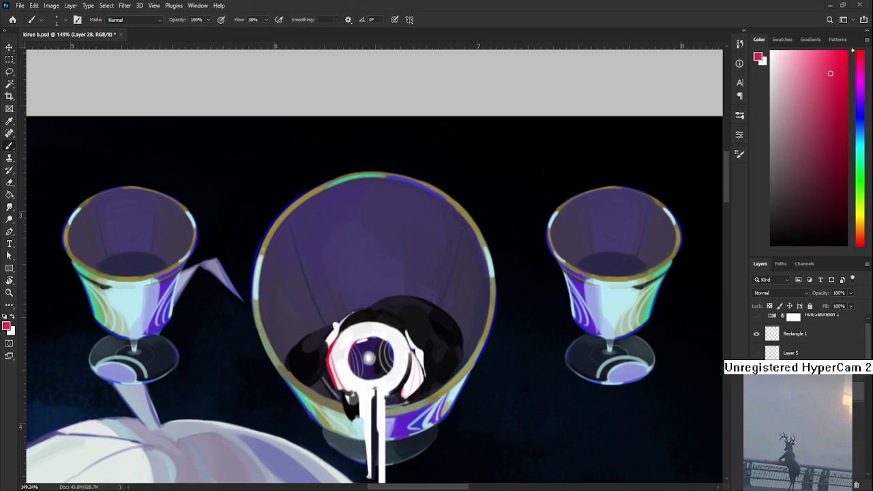
# Step: Scroll the view around the eye's white ring
pyautogui.scroll(-3, 339, 299)
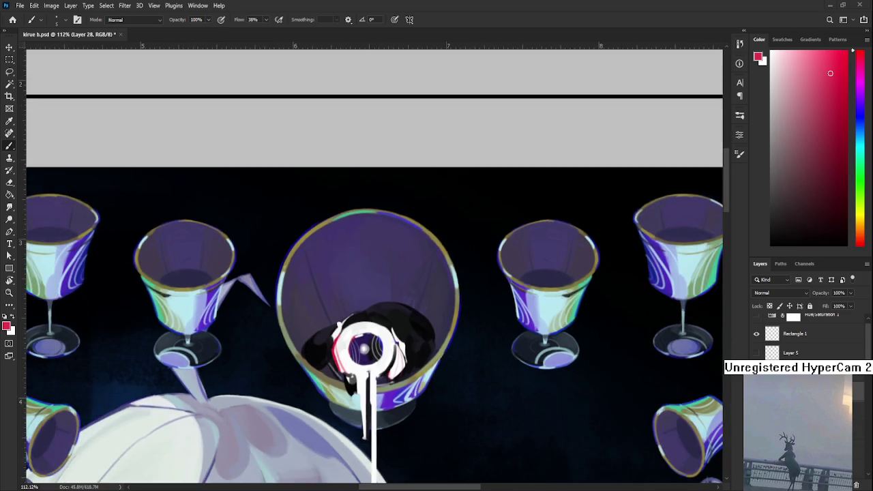
# Step: Zoom in on the eye, sample white from its ring and recentre the view
pyautogui.scroll(-2, 339, 300)
pyautogui.scroll(-2, 339, 300)
pyautogui.scroll(-2, 338, 299)
pyautogui.scroll(-2, 361, 188)
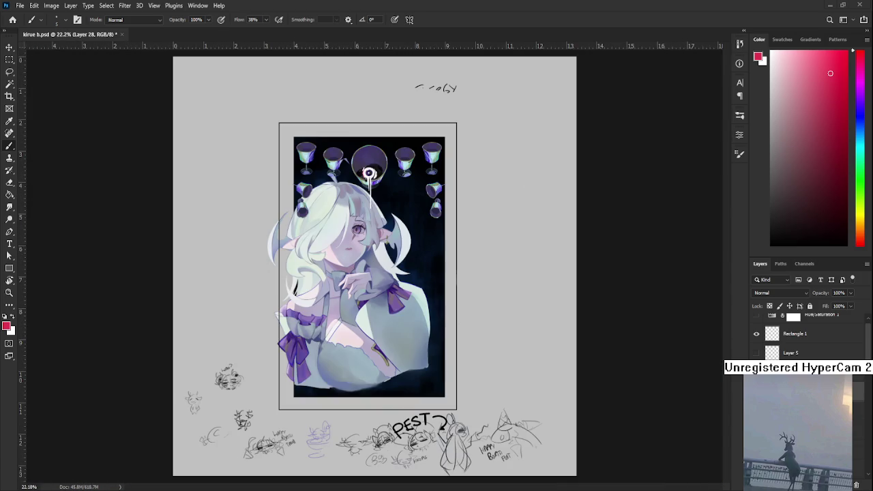
pyautogui.scroll(3, 361, 187)
pyautogui.scroll(3, 362, 188)
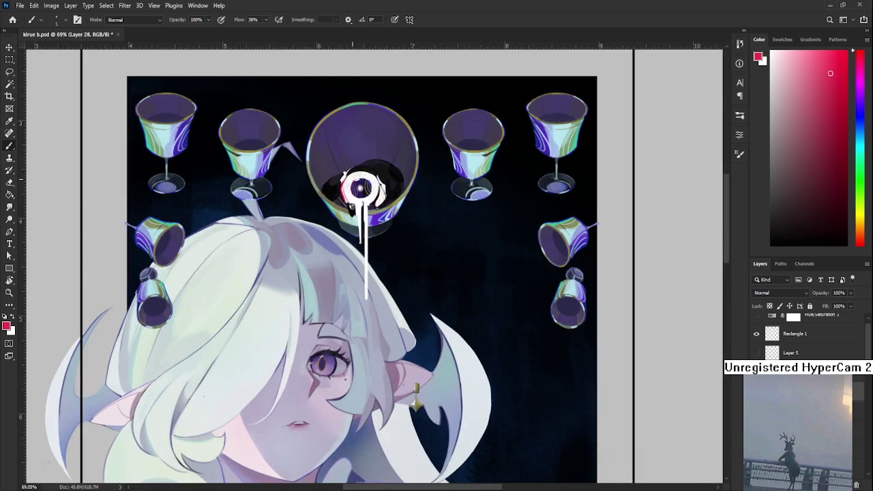
pyautogui.scroll(2, 351, 188)
pyautogui.scroll(2, 351, 189)
pyautogui.scroll(2, 325, 335)
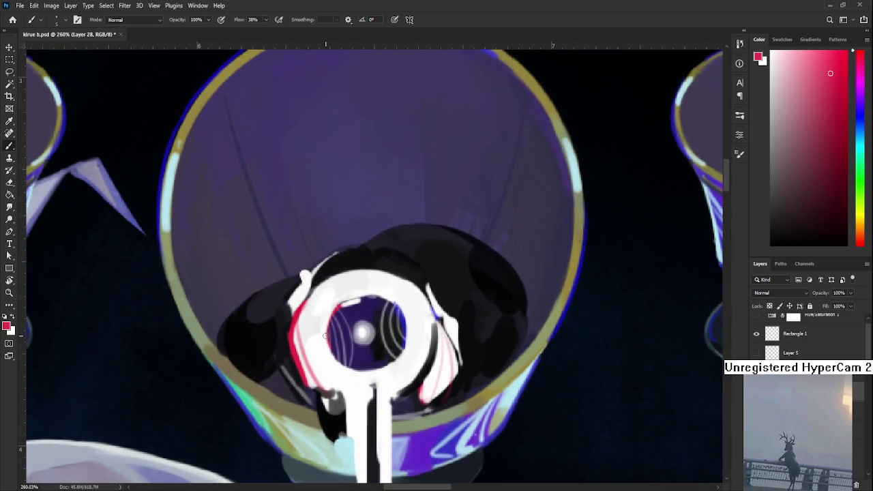
pyautogui.keyDown('alt'); pyautogui.click(309, 335); pyautogui.keyUp('alt')
pyautogui.keyDown('alt'); pyautogui.click(325, 354); pyautogui.keyUp('alt')
pyautogui.moveTo(315, 376); pyautogui.dragTo(317, 357)
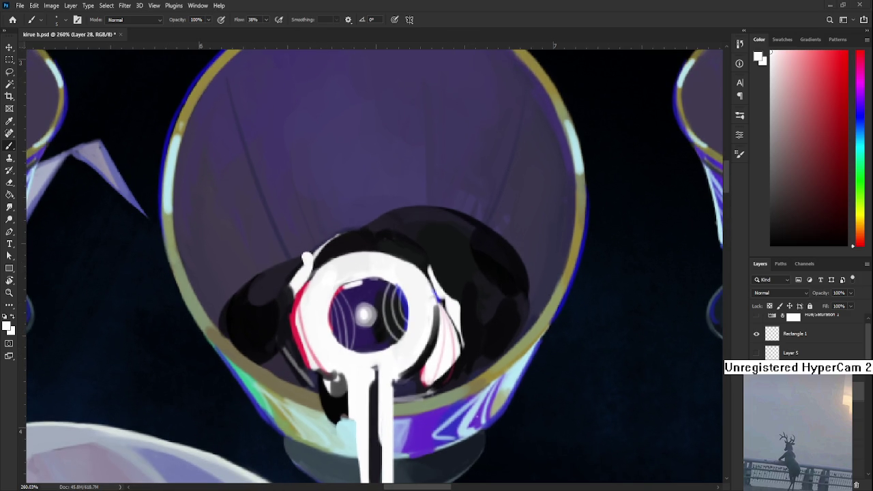
# Step: Sample dark purple, pinkish white and red from the ring's left edge
pyautogui.scroll(-2, 364, 330)
pyautogui.scroll(-2, 364, 330)
pyautogui.scroll(-2, 364, 330)
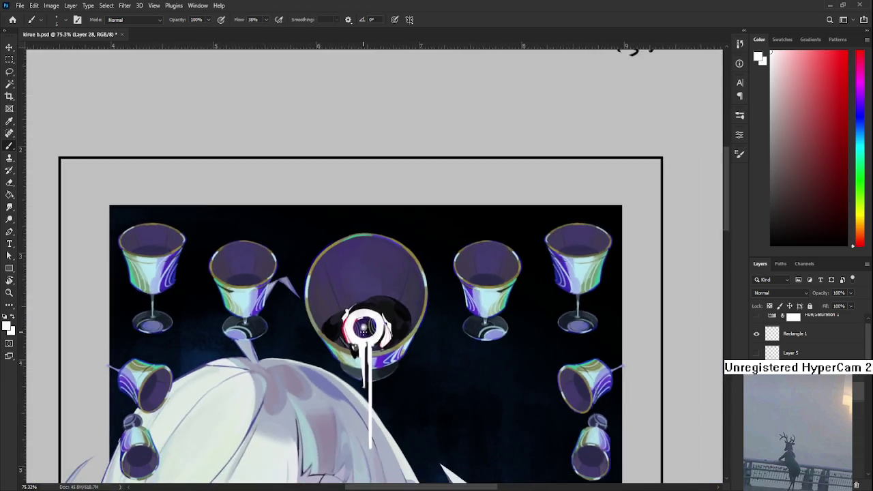
pyautogui.scroll(-2, 364, 330)
pyautogui.scroll(2, 364, 330)
pyautogui.scroll(2, 364, 330)
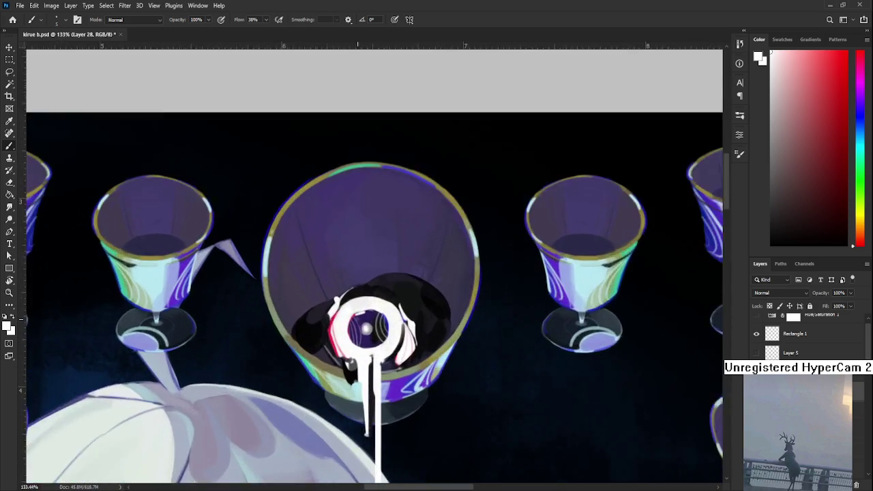
pyautogui.scroll(2, 364, 324)
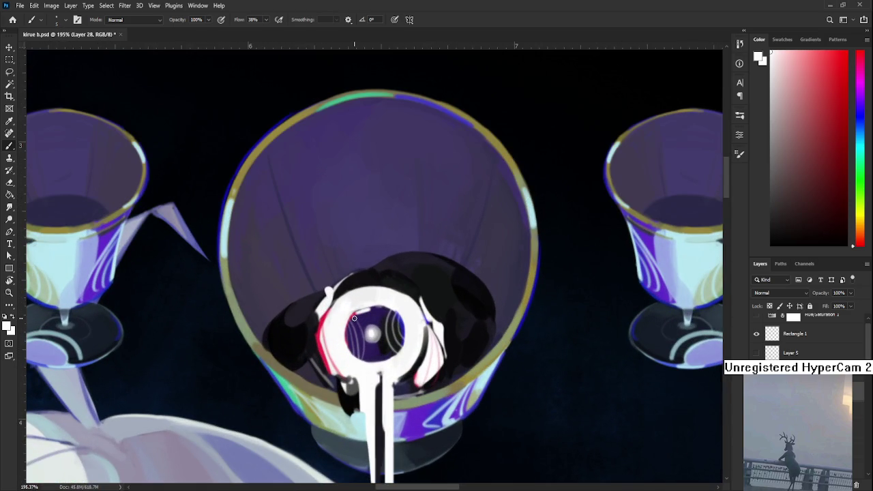
pyautogui.scroll(-2, 354, 318)
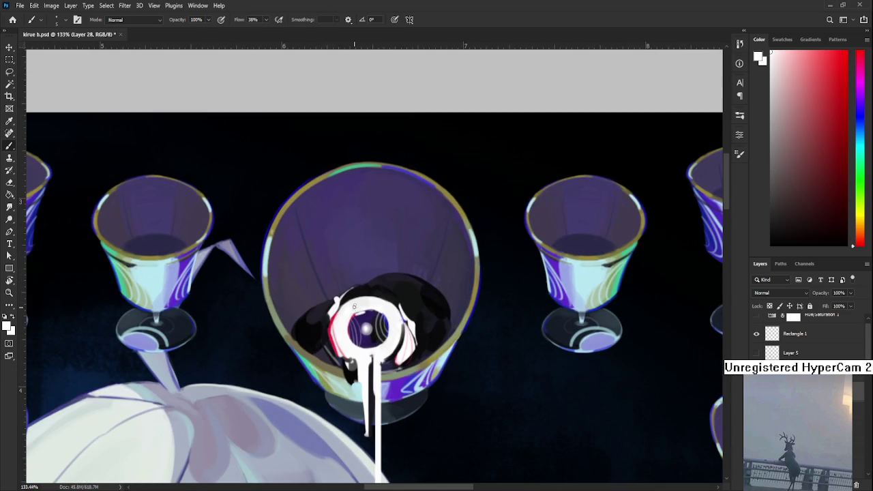
pyautogui.scroll(2, 351, 308)
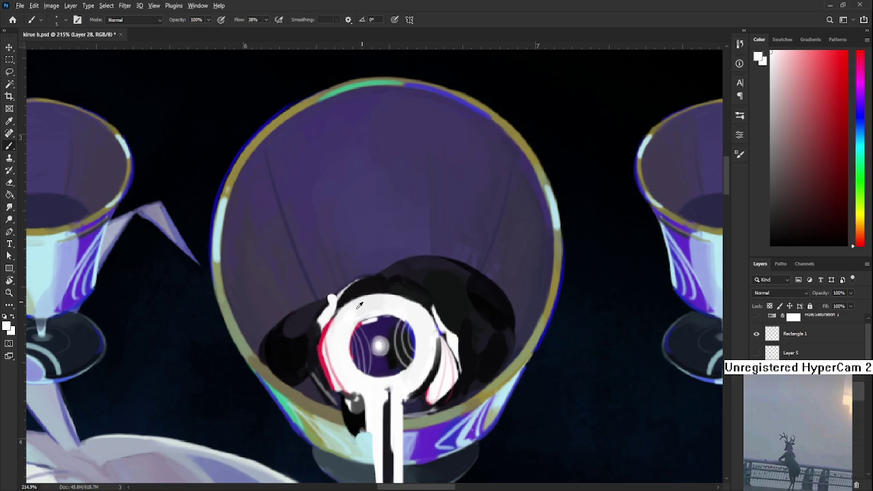
pyautogui.keyDown('alt'); pyautogui.click(329, 343); pyautogui.keyUp('alt')
pyautogui.moveTo(329, 343); pyautogui.dragTo(313, 358)
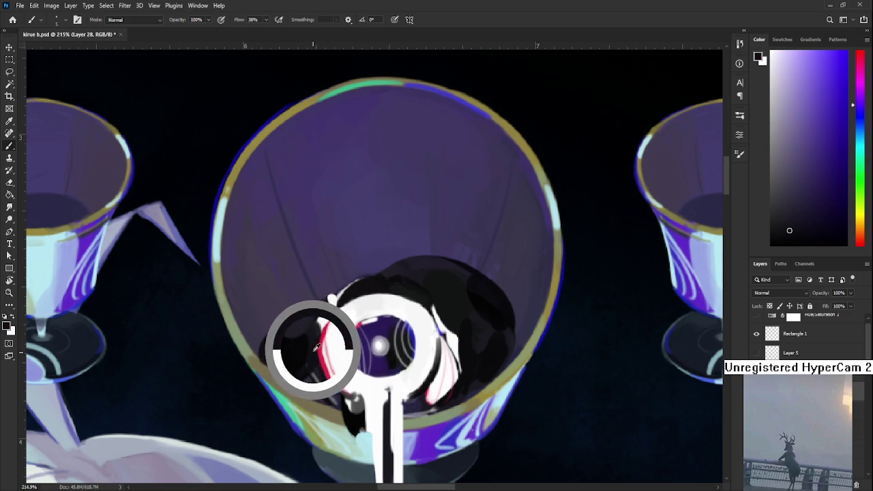
pyautogui.keyDown('alt'); pyautogui.click(316, 342); pyautogui.keyUp('alt')
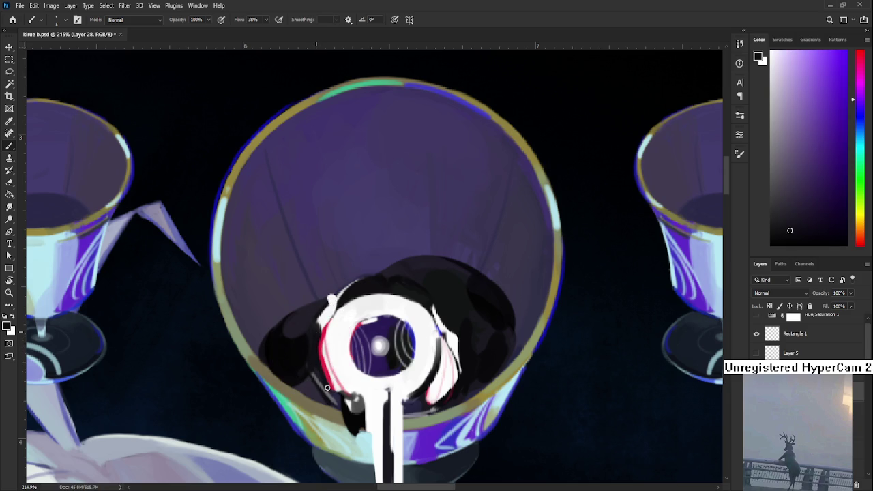
pyautogui.keyDown('alt'); pyautogui.click(328, 359); pyautogui.keyUp('alt')
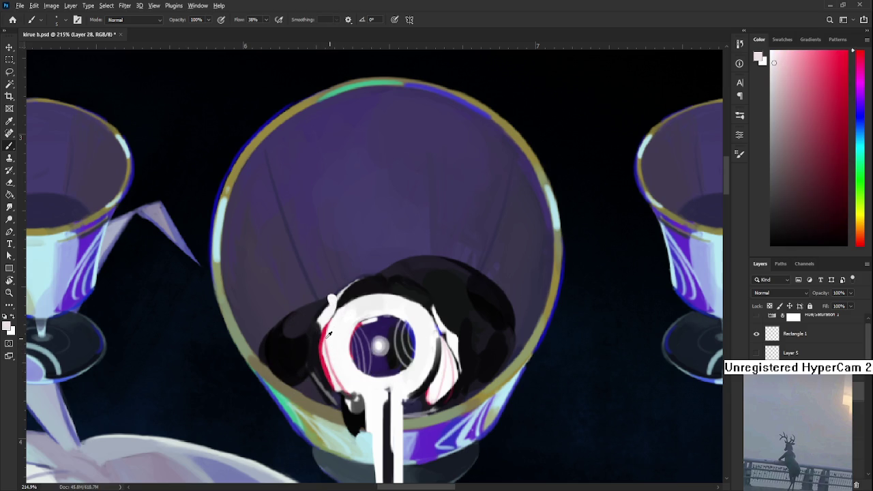
pyautogui.keyDown('alt'); pyautogui.click(329, 333); pyautogui.keyUp('alt')
pyautogui.keyDown('alt'); pyautogui.click(331, 328); pyautogui.keyUp('alt')
pyautogui.keyDown('alt'); pyautogui.click(328, 336); pyautogui.keyUp('alt')
pyautogui.keyDown('alt'); pyautogui.click(328, 331); pyautogui.keyUp('alt')
# Step: Sample black, red, pale pink and white to shade the ring's left edge and dark area
pyautogui.keyDown('alt'); pyautogui.click(314, 347); pyautogui.keyUp('alt')
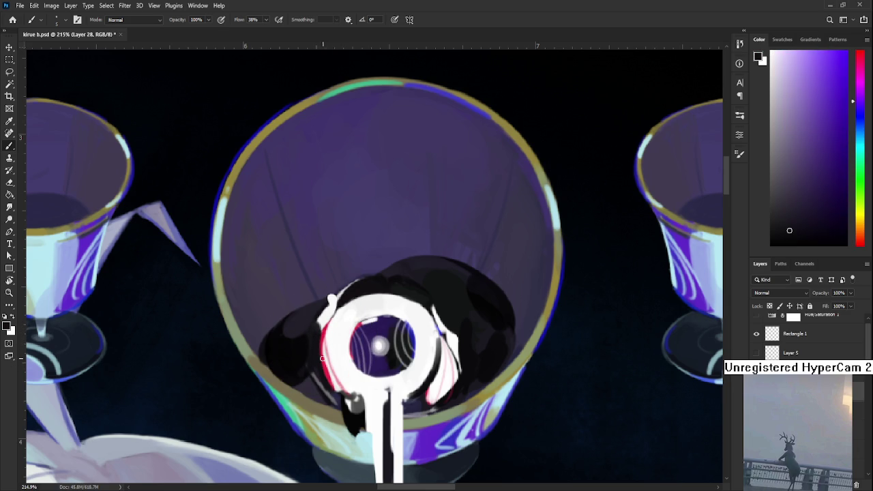
pyautogui.keyDown('alt'); pyautogui.click(322, 341); pyautogui.keyUp('alt')
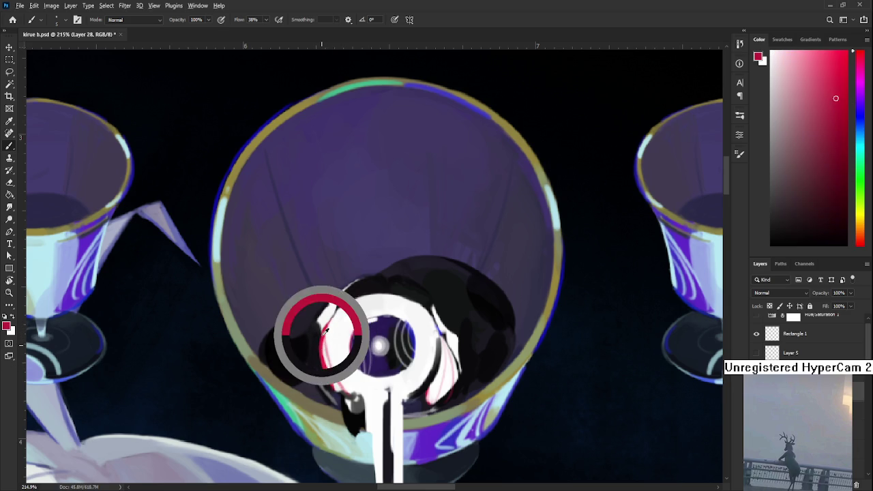
pyautogui.keyDown('alt'); pyautogui.click(327, 379); pyautogui.keyUp('alt')
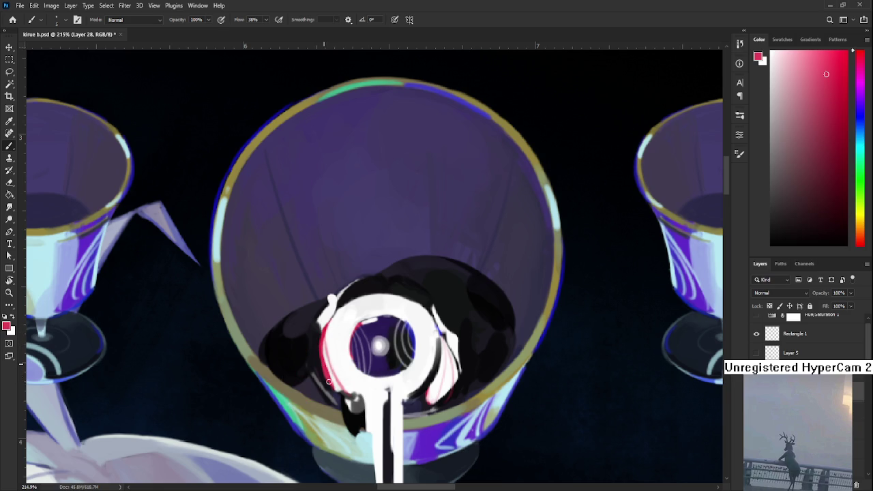
pyautogui.keyDown('alt'); pyautogui.click(325, 382); pyautogui.keyUp('alt')
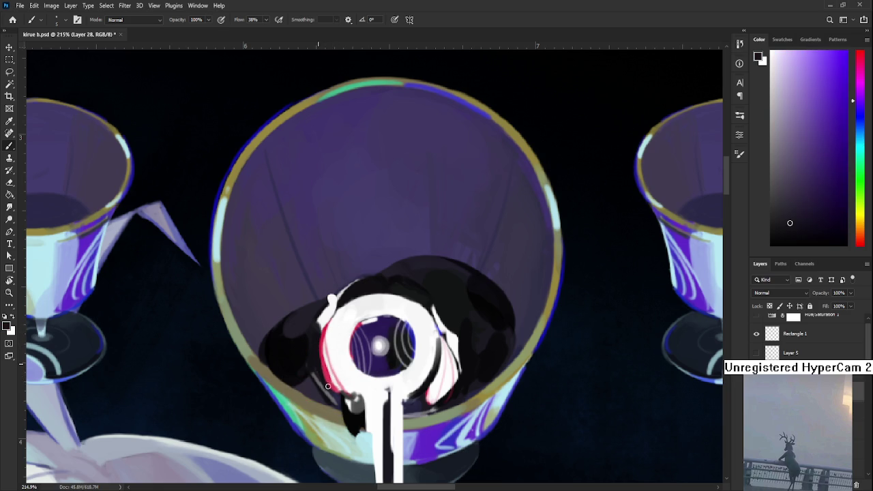
pyautogui.keyDown('alt'); pyautogui.click(331, 359); pyautogui.keyUp('alt')
pyautogui.keyDown('alt'); pyautogui.click(336, 351); pyautogui.keyUp('alt')
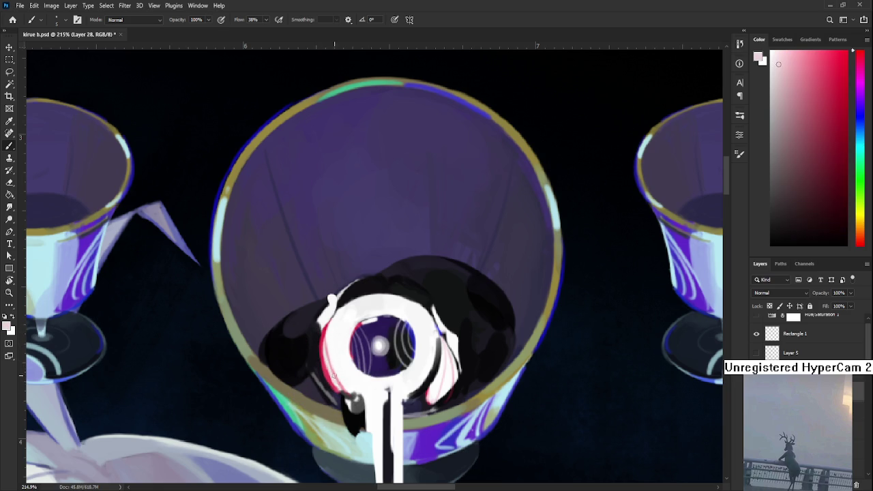
pyautogui.keyDown('alt'); pyautogui.click(334, 347); pyautogui.keyUp('alt')
pyautogui.keyDown('alt'); pyautogui.click(333, 338); pyautogui.keyUp('alt')
pyautogui.keyDown('alt'); pyautogui.click(333, 335); pyautogui.keyUp('alt')
pyautogui.keyDown('alt'); pyautogui.click(326, 335); pyautogui.keyUp('alt')
pyautogui.keyDown('alt'); pyautogui.click(328, 326); pyautogui.keyUp('alt')
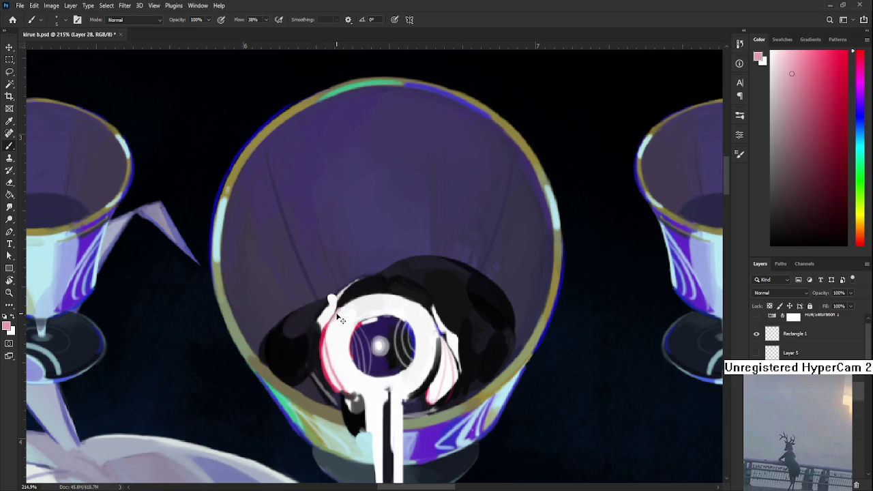
pyautogui.keyDown('alt'); pyautogui.click(342, 318); pyautogui.keyUp('alt')
# Step: Zoom in and out on the central goblet to review the white eyeball and its drips
pyautogui.scroll(-3, 363, 314)
pyautogui.scroll(-2, 373, 311)
pyautogui.scroll(-2, 374, 311)
pyautogui.scroll(3, 374, 311)
pyautogui.scroll(2, 366, 337)
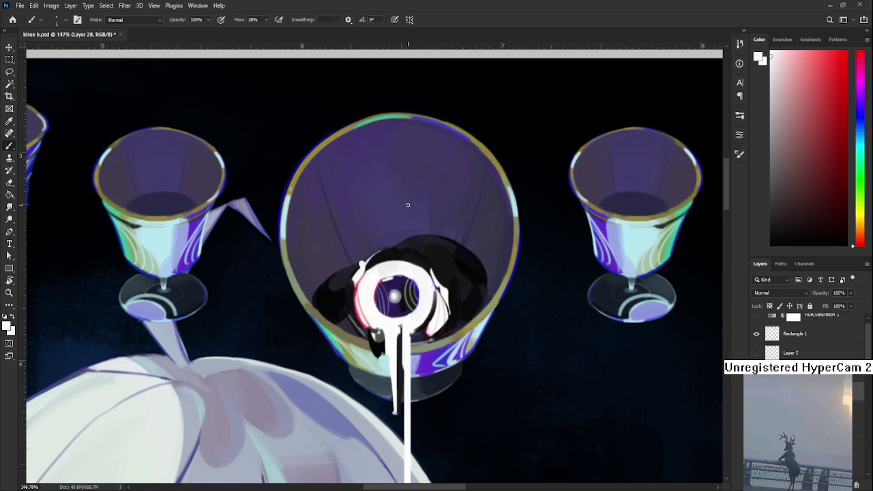
pyautogui.scroll(-2, 408, 205)
pyautogui.scroll(-2, 408, 205)
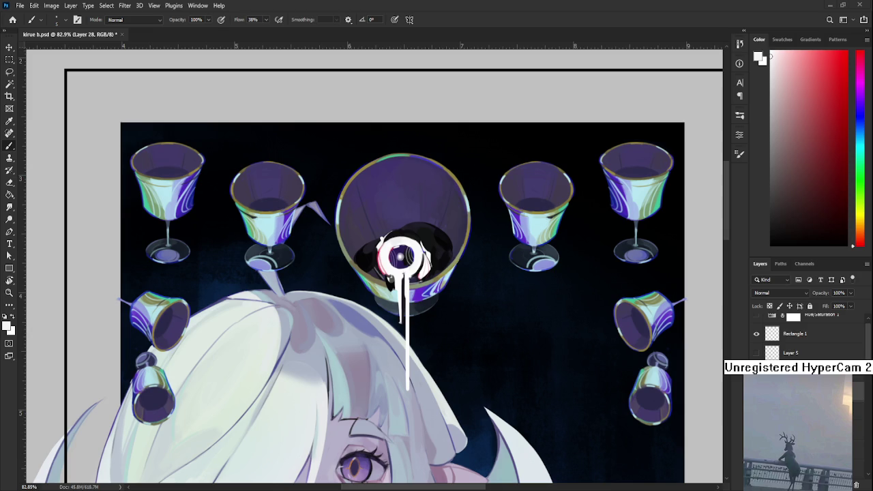
pyautogui.scroll(-5, 440, 302)
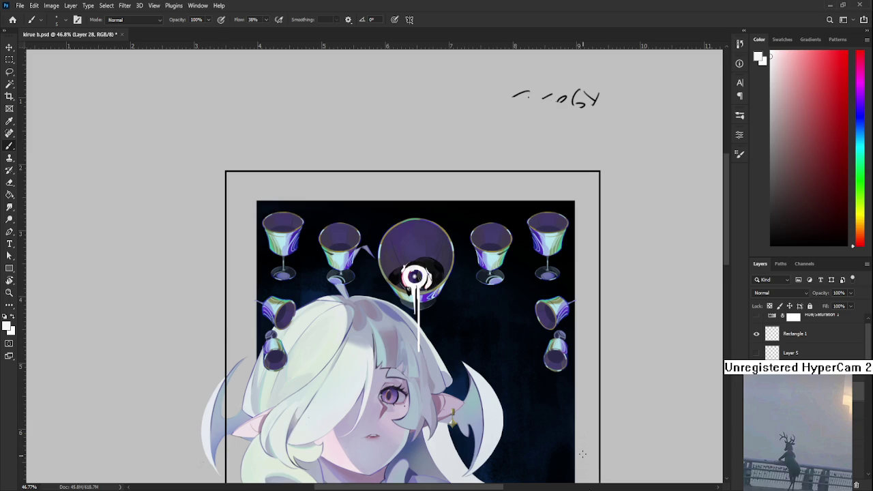
pyautogui.scroll(-2, 512, 401)
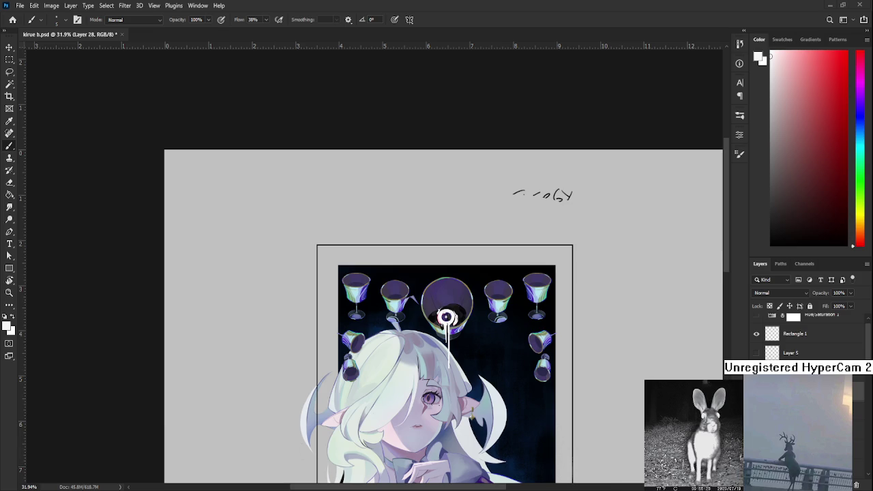
pyautogui.scroll(-1, 446, 332)
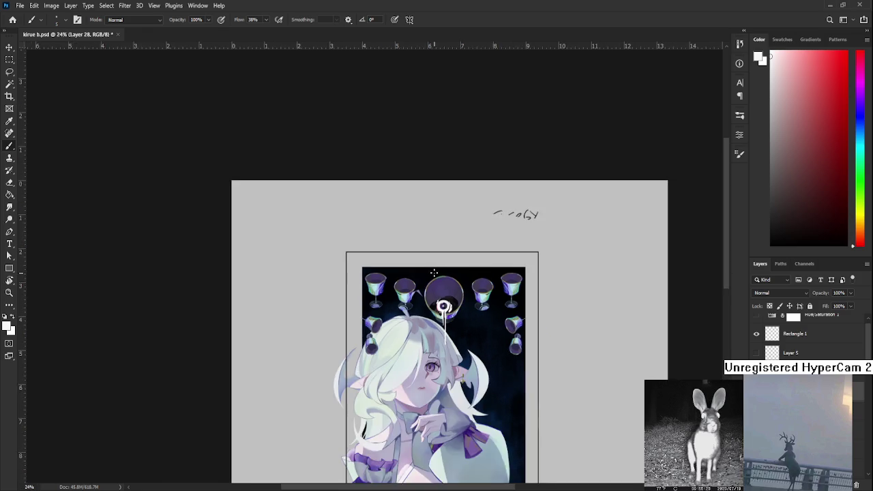
pyautogui.scroll(2, 446, 332)
pyautogui.scroll(2, 445, 332)
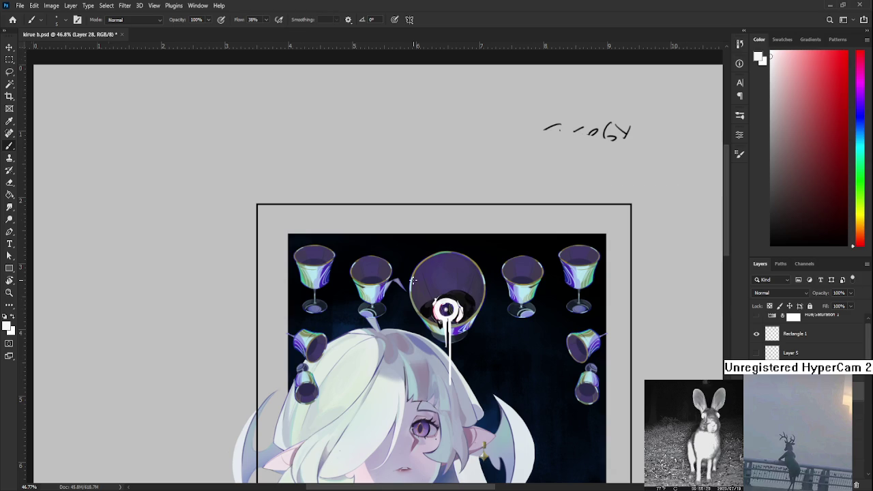
pyautogui.scroll(2, 454, 303)
pyautogui.scroll(2, 453, 303)
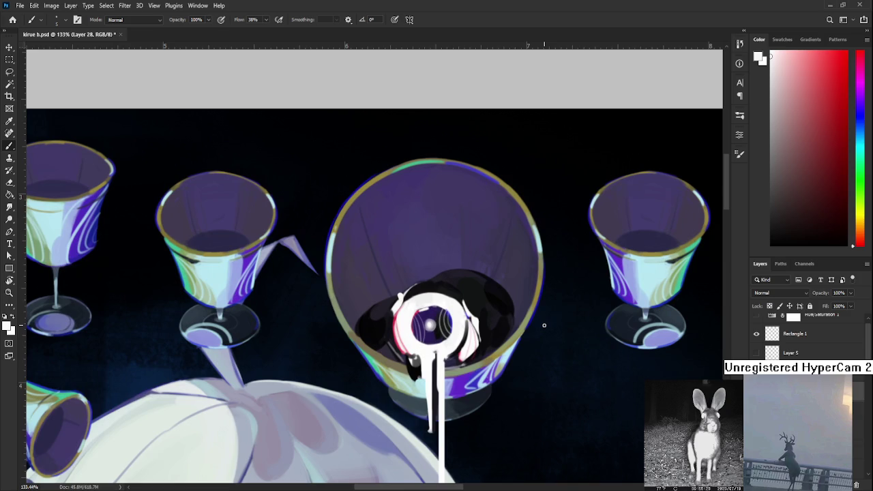
# Step: Sample the eyeball's white and extend the main drip further down below the goblet
pyautogui.moveTo(544, 325); pyautogui.dragTo(457, 365)
pyautogui.keyDown('alt'); pyautogui.click(328, 348); pyautogui.keyUp('alt')
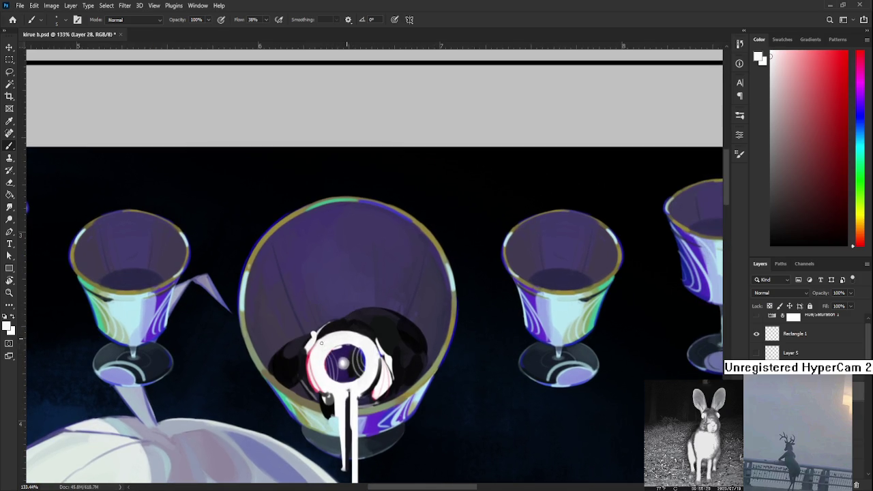
pyautogui.moveTo(342, 339); pyautogui.dragTo(363, 279)
pyautogui.scroll(-2, 361, 280)
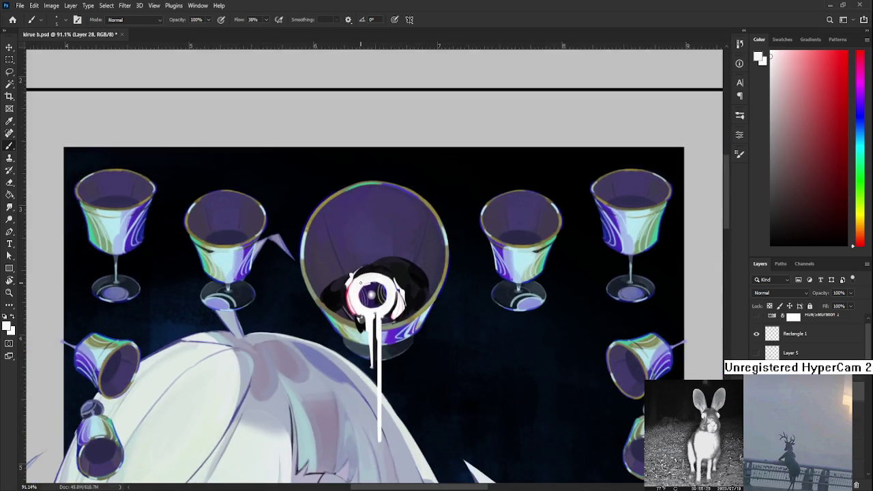
pyautogui.scroll(-2, 361, 281)
pyautogui.scroll(-2, 361, 280)
pyautogui.scroll(5, 361, 280)
pyautogui.scroll(1, 353, 257)
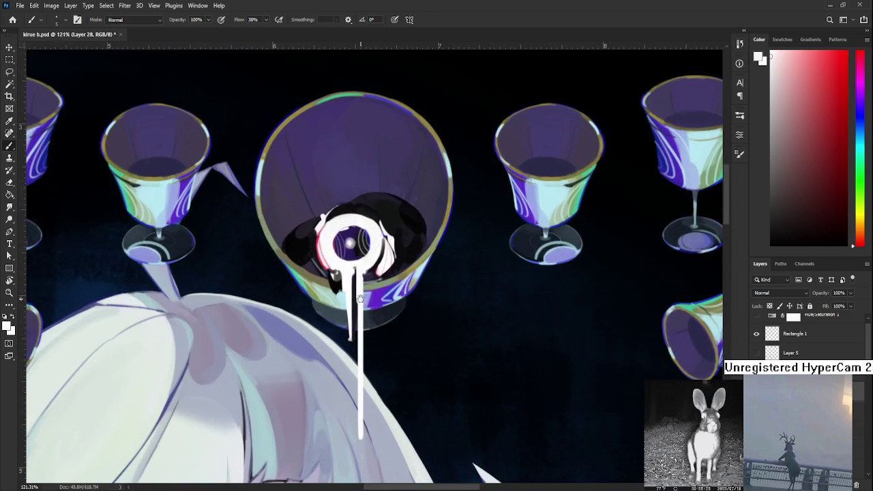
pyautogui.scroll(1, 341, 287)
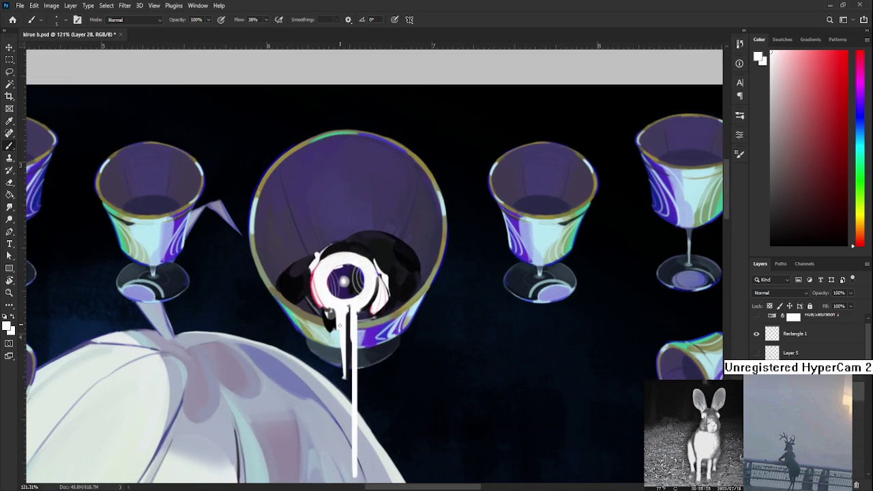
pyautogui.moveTo(341, 330); pyautogui.dragTo(342, 378)
# Step: Paint a thin second white drip beside the main one, trimming its excess with the Eraser
pyautogui.press('e')
pyautogui.press('b')
pyautogui.moveTo(343, 354); pyautogui.dragTo(344, 436)
pyautogui.hotkey('ctrl', 'z')
pyautogui.press('e')
pyautogui.moveTo(340, 332); pyautogui.dragTo(344, 427)
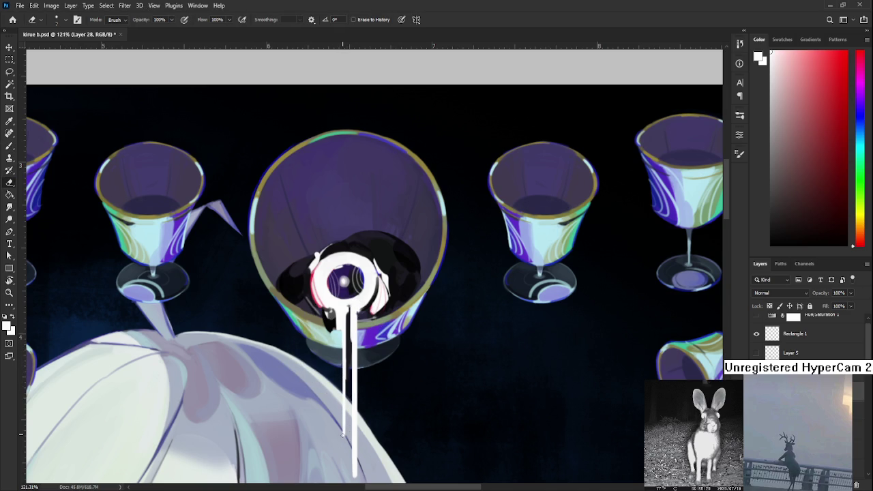
pyautogui.scroll(-4, 344, 280)
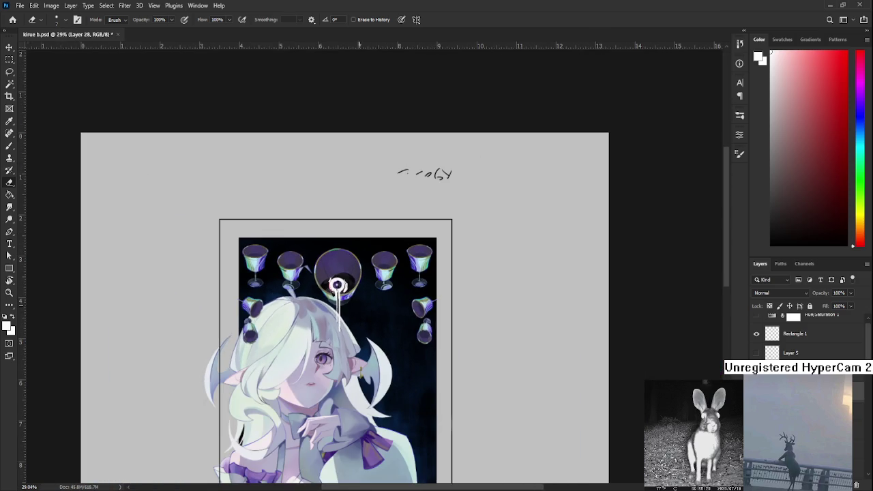
pyautogui.moveTo(348, 314); pyautogui.dragTo(401, 219)
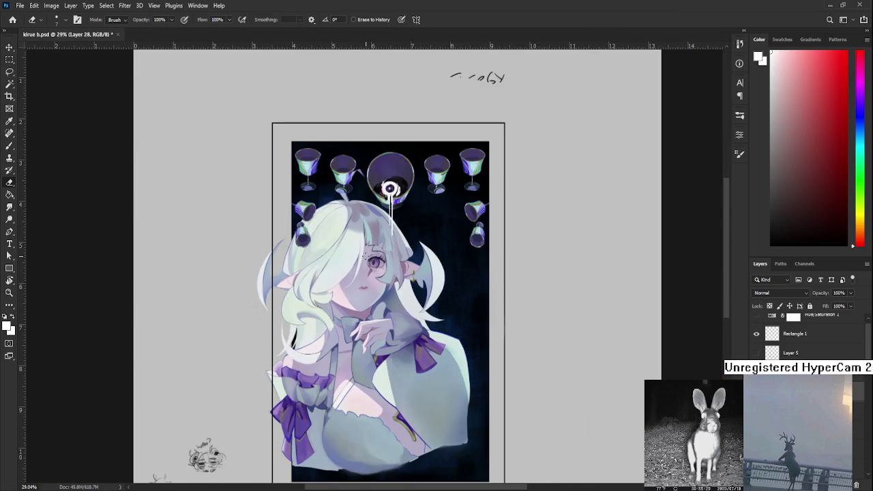
pyautogui.scroll(1, 372, 259)
pyautogui.scroll(1, 372, 259)
pyautogui.scroll(1, 372, 259)
pyautogui.scroll(1, 368, 256)
pyautogui.scroll(-3, 366, 253)
pyautogui.scroll(-1, 366, 254)
pyautogui.scroll(-1, 366, 254)
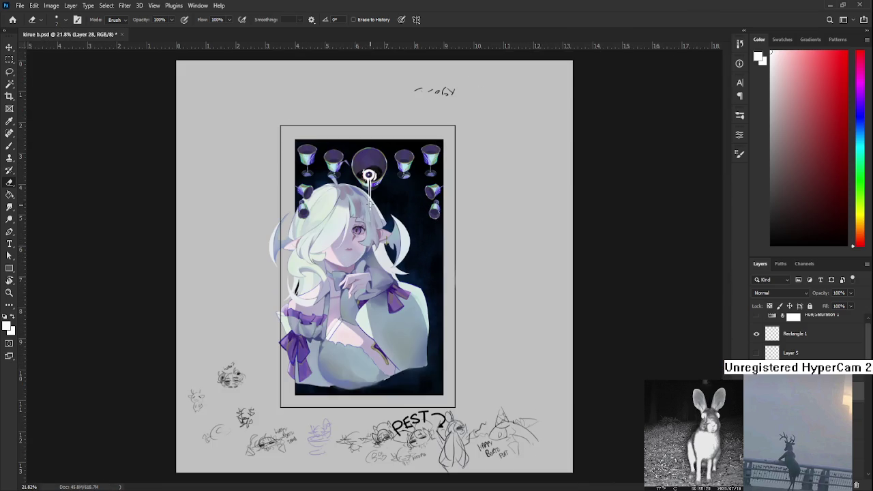
pyautogui.scroll(2, 368, 232)
pyautogui.scroll(1, 368, 163)
pyautogui.scroll(1, 369, 163)
pyautogui.scroll(1, 372, 205)
pyautogui.scroll(1, 377, 290)
pyautogui.scroll(1, 377, 290)
pyautogui.press('b')
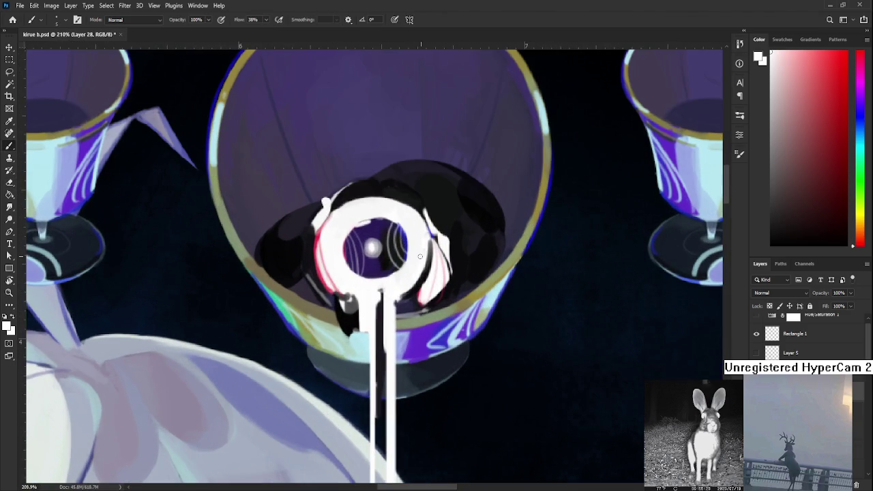
# Step: Close the bottom of the eyeball's white ring using white sampled from the drip
pyautogui.keyDown('alt'); pyautogui.click(383, 304); pyautogui.keyUp('alt')
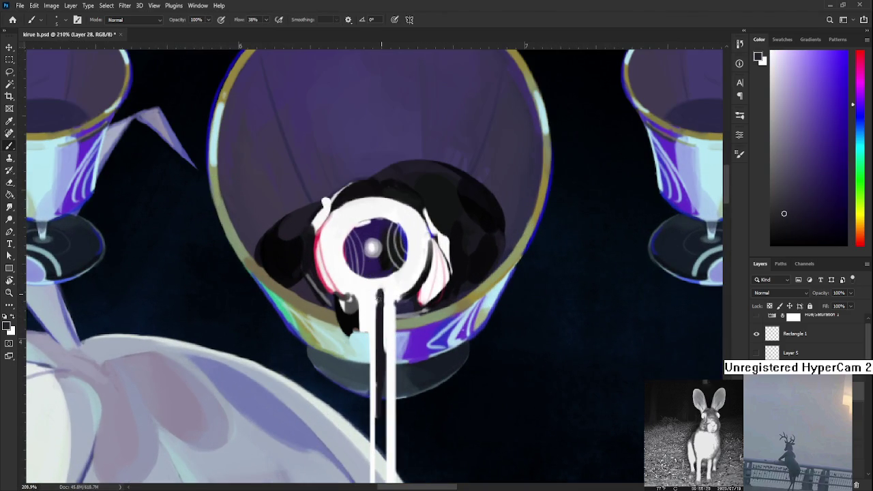
pyautogui.keyDown('alt'); pyautogui.click(380, 292); pyautogui.keyUp('alt')
pyautogui.keyDown('alt'); pyautogui.click(374, 288); pyautogui.keyUp('alt')
pyautogui.keyDown('alt'); pyautogui.click(383, 292); pyautogui.keyUp('alt')
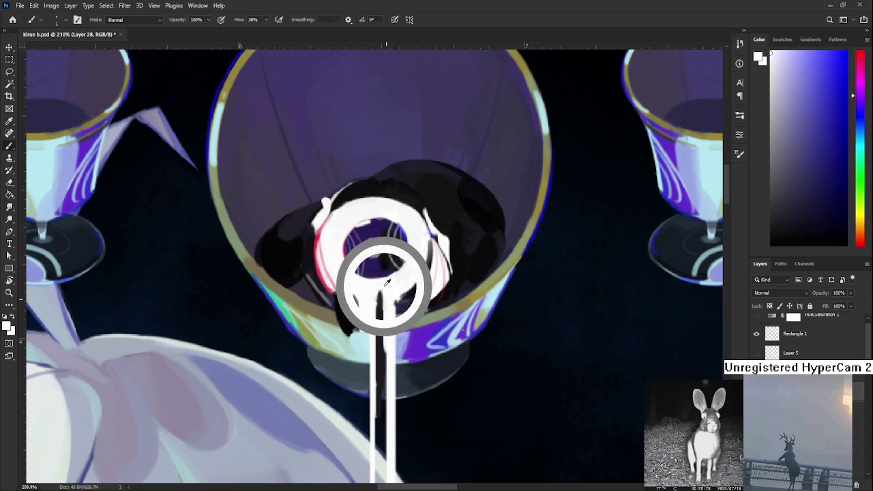
pyautogui.keyDown('alt'); pyautogui.click(380, 294); pyautogui.keyUp('alt')
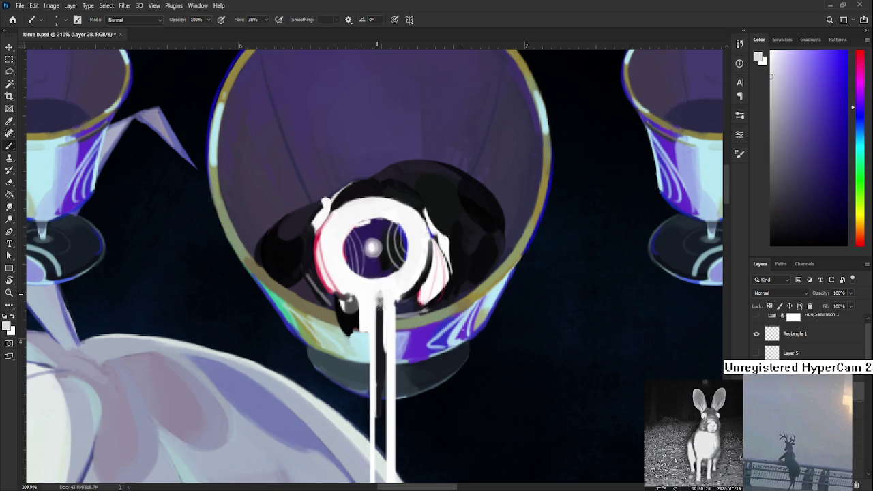
pyautogui.keyDown('alt'); pyautogui.click(380, 302); pyautogui.keyUp('alt')
pyautogui.keyDown('alt'); pyautogui.click(380, 293); pyautogui.keyUp('alt')
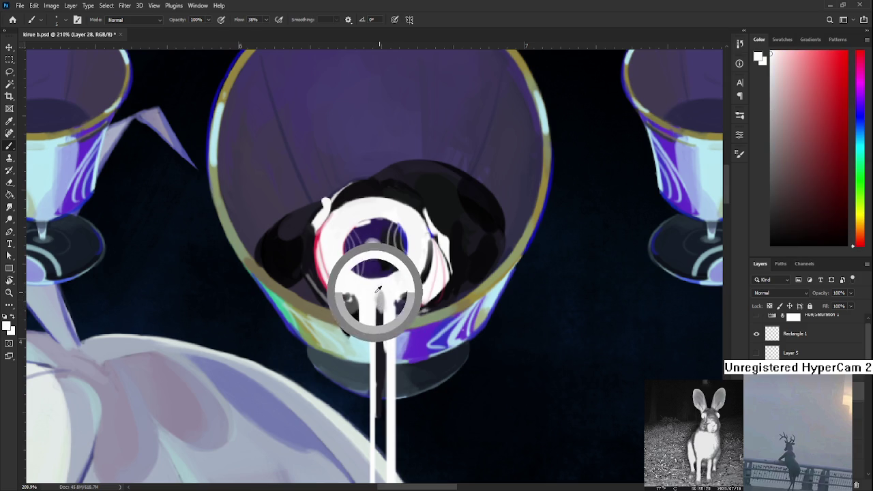
pyautogui.keyDown('alt'); pyautogui.click(384, 291); pyautogui.keyUp('alt')
pyautogui.keyDown('alt'); pyautogui.click(380, 315); pyautogui.keyUp('alt')
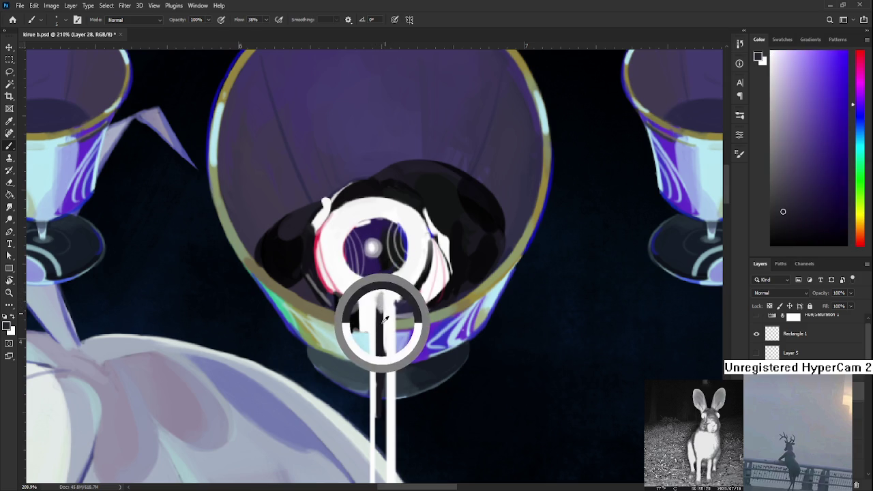
pyautogui.keyDown('alt'); pyautogui.click(382, 312); pyautogui.keyUp('alt')
pyautogui.keyDown('alt'); pyautogui.click(380, 298); pyautogui.keyUp('alt')
pyautogui.keyDown('alt'); pyautogui.click(383, 304); pyautogui.keyUp('alt')
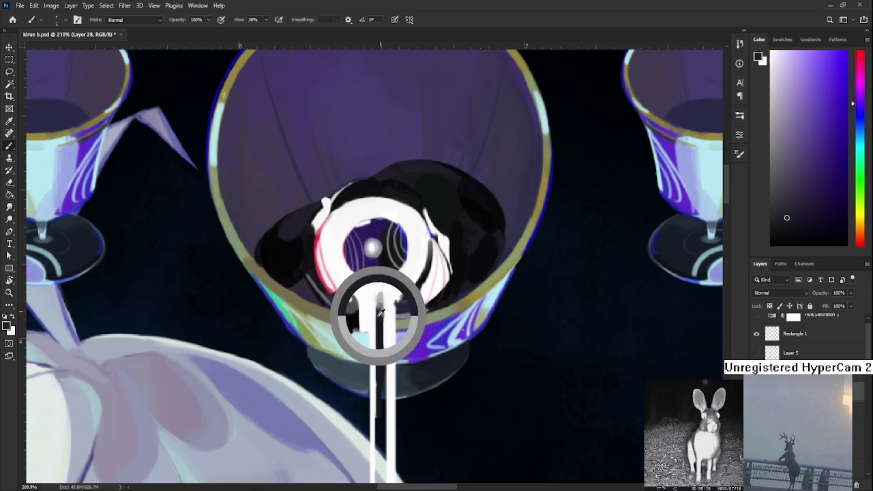
pyautogui.keyDown('alt'); pyautogui.click(383, 301); pyautogui.keyUp('alt')
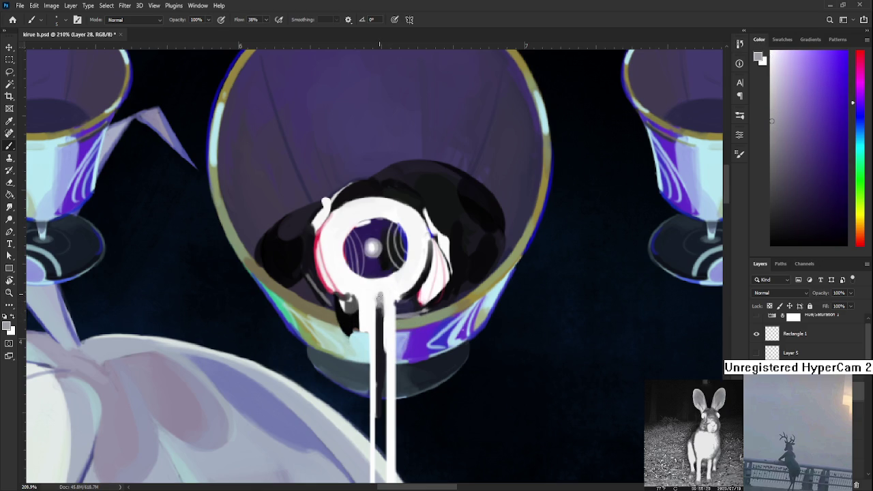
pyautogui.keyDown('alt'); pyautogui.click(390, 293); pyautogui.keyUp('alt')
pyautogui.moveTo(390, 294); pyautogui.dragTo(373, 287)
pyautogui.keyDown('alt'); pyautogui.click(380, 285); pyautogui.keyUp('alt')
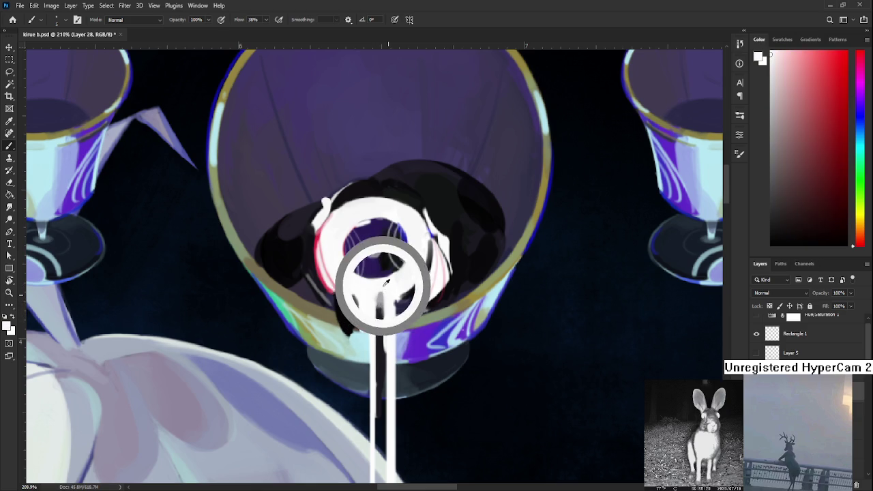
# Step: Brighten the white area between the two drips beneath the eyeball
pyautogui.keyDown('alt'); pyautogui.click(375, 294); pyautogui.keyUp('alt')
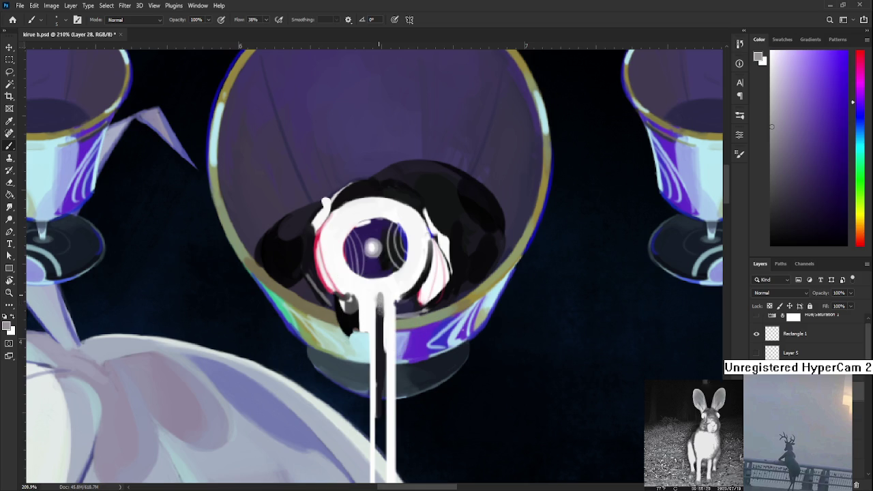
pyautogui.keyDown('alt'); pyautogui.click(382, 316); pyautogui.keyUp('alt')
pyautogui.scroll(-3, 411, 336)
pyautogui.scroll(-2, 403, 328)
pyautogui.scroll(2, 395, 321)
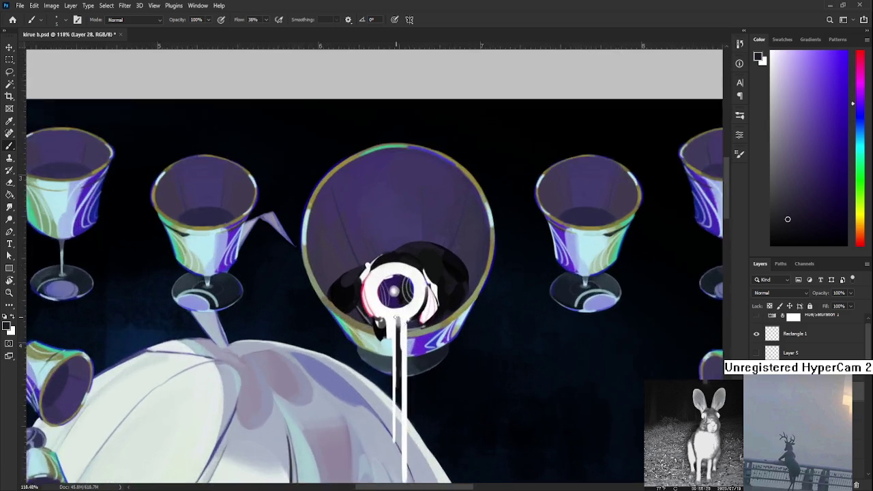
pyautogui.scroll(3, 387, 315)
pyautogui.moveTo(386, 316); pyautogui.dragTo(330, 343)
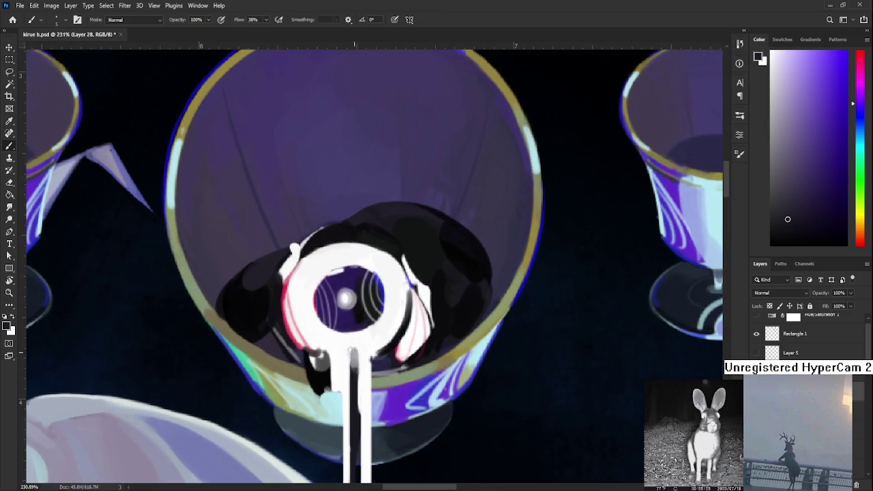
pyautogui.keyDown('alt'); pyautogui.click(313, 346); pyautogui.keyUp('alt')
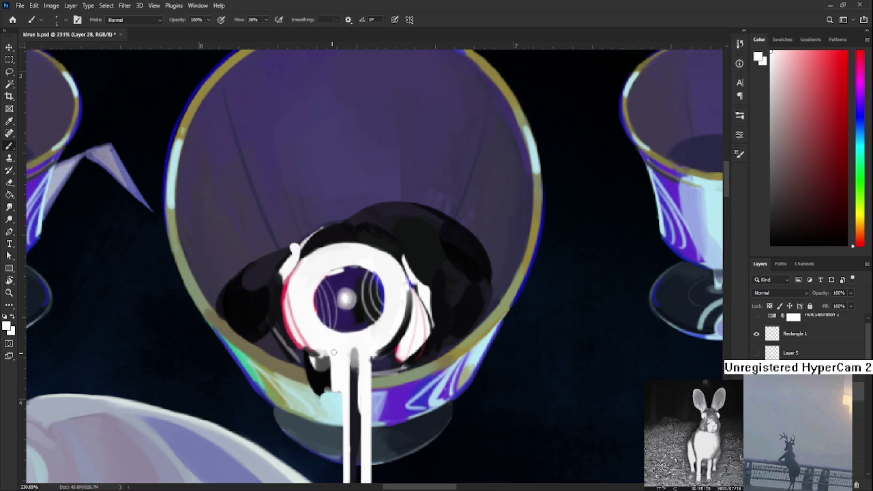
pyautogui.keyDown('alt'); pyautogui.click(322, 349); pyautogui.keyUp('alt')
pyautogui.keyDown('alt'); pyautogui.click(351, 339); pyautogui.keyUp('alt')
pyautogui.moveTo(364, 345); pyautogui.dragTo(359, 352)
# Step: Zoom out and back in to review the eyeball and its two drips
pyautogui.scroll(-2, 358, 341)
pyautogui.scroll(-2, 362, 341)
pyautogui.scroll(-1, 364, 341)
pyautogui.scroll(2, 366, 341)
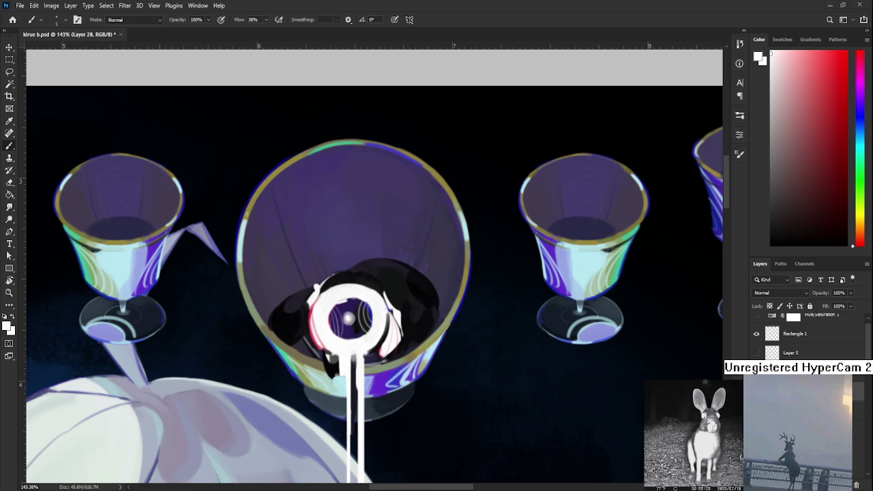
pyautogui.scroll(2, 442, 304)
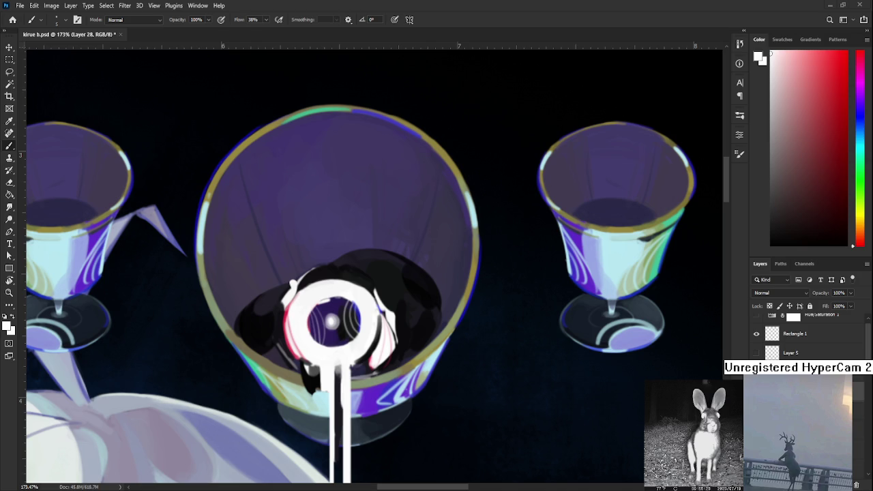
pyautogui.scroll(-3, 417, 295)
pyautogui.scroll(-3, 418, 295)
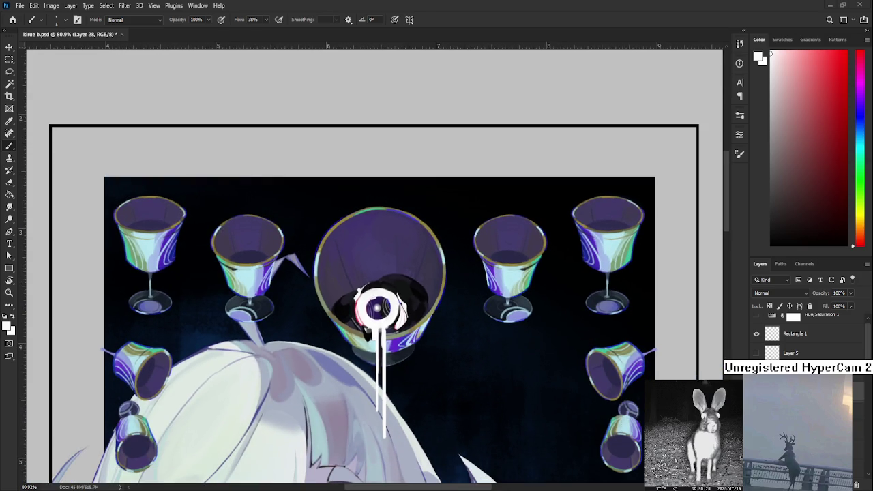
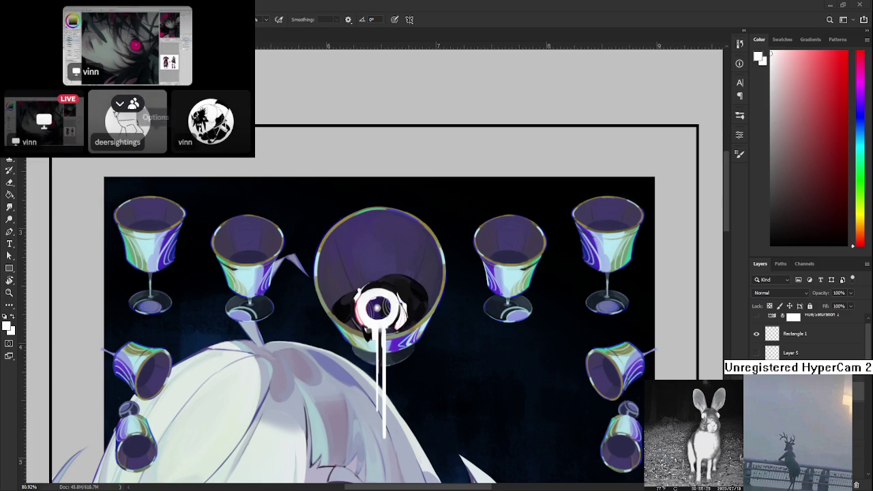
# Step: Zoom in on the eye and undo then redo the last stroke to compare it
pyautogui.click(75, 24)
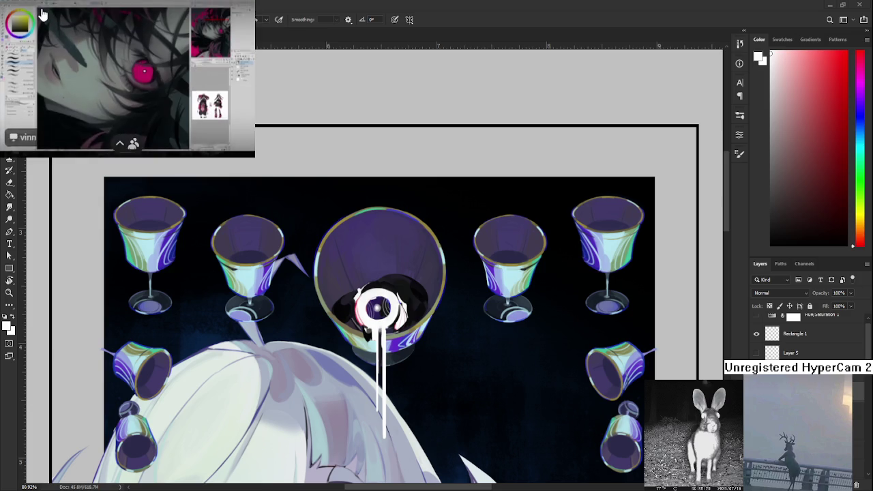
pyautogui.click(176, 21)
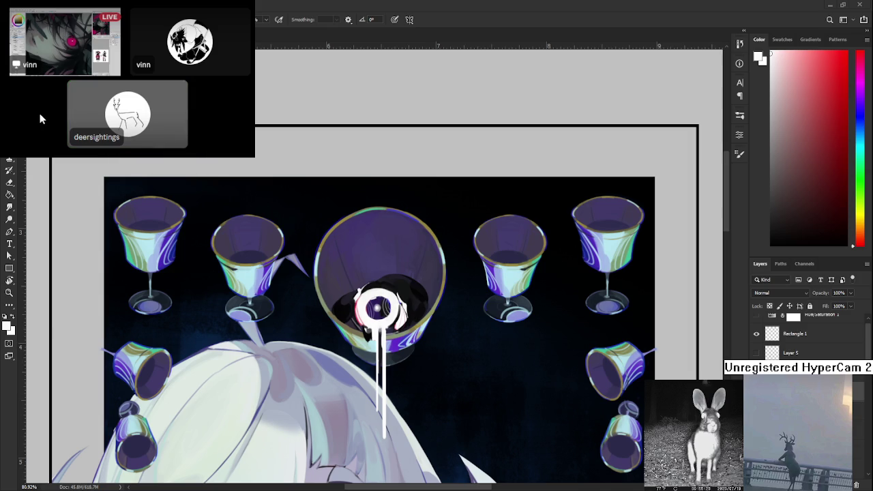
pyautogui.click(49, 55)
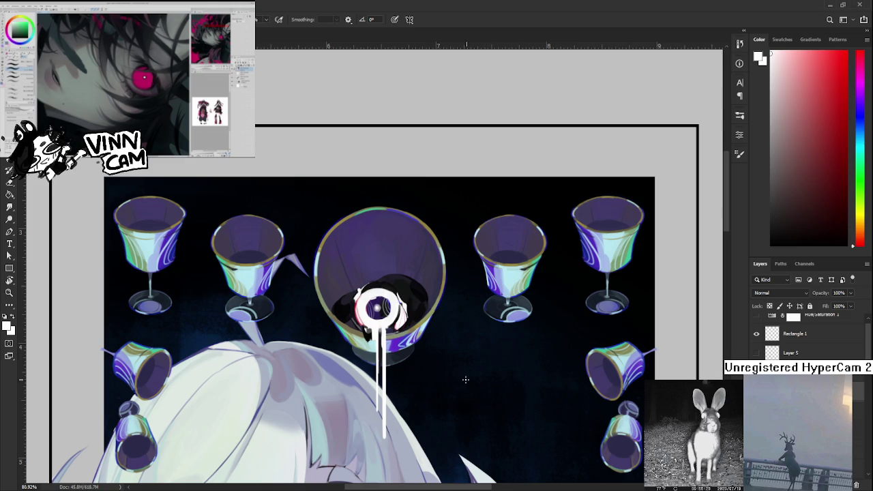
pyautogui.scroll(3, 436, 342)
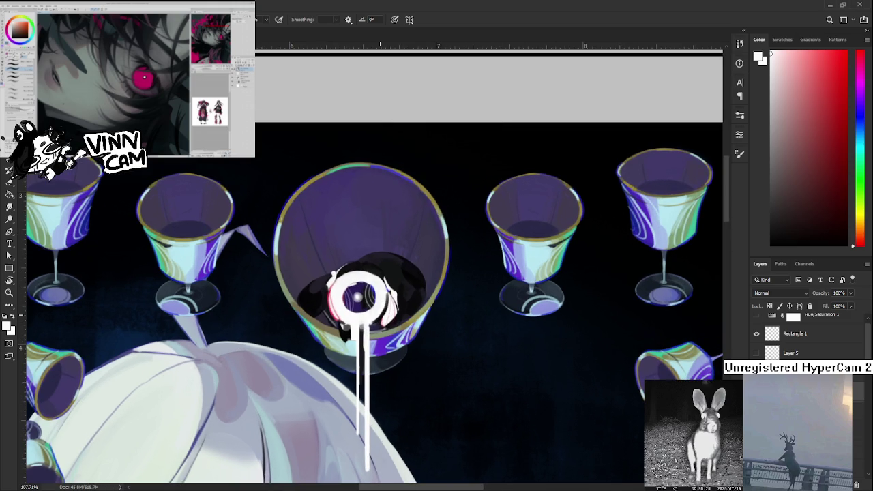
pyautogui.hotkey('ctrl', 'z')
pyautogui.hotkey('ctrl', 'shift', 'z')
# Step: Sample dark purple, cyan, blue and violet tones around the eye in the central goblet
pyautogui.keyDown('alt'); pyautogui.click(373, 270); pyautogui.keyUp('alt')
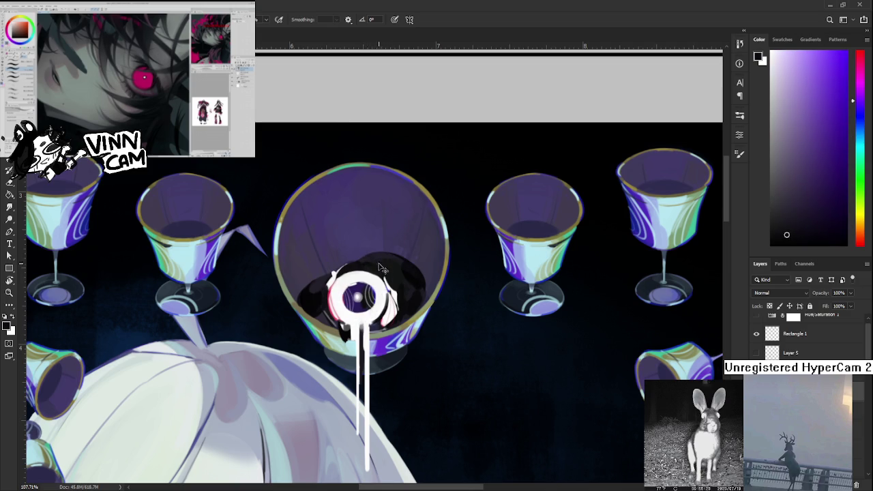
pyautogui.keyDown('alt'); pyautogui.click(409, 293); pyautogui.keyUp('alt')
pyautogui.keyDown('alt'); pyautogui.click(401, 278); pyautogui.keyUp('alt')
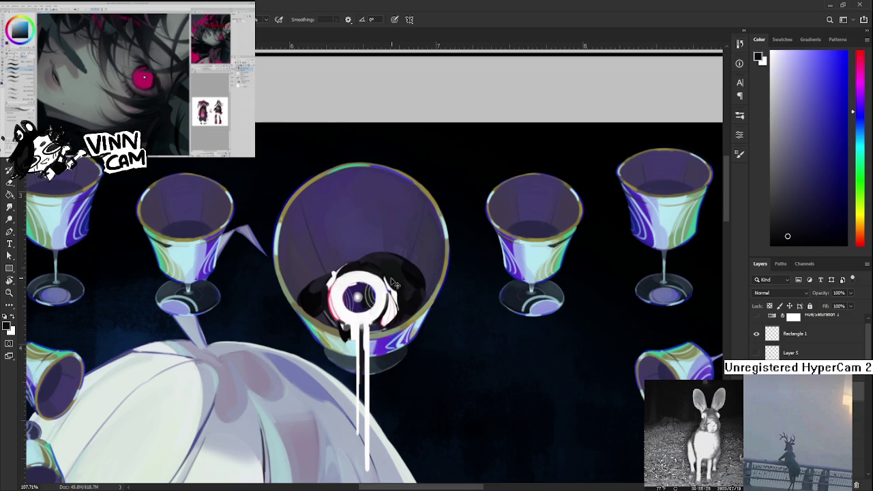
pyautogui.keyDown('alt'); pyautogui.click(396, 269); pyautogui.keyUp('alt')
pyautogui.keyDown('alt'); pyautogui.click(393, 280); pyautogui.keyUp('alt')
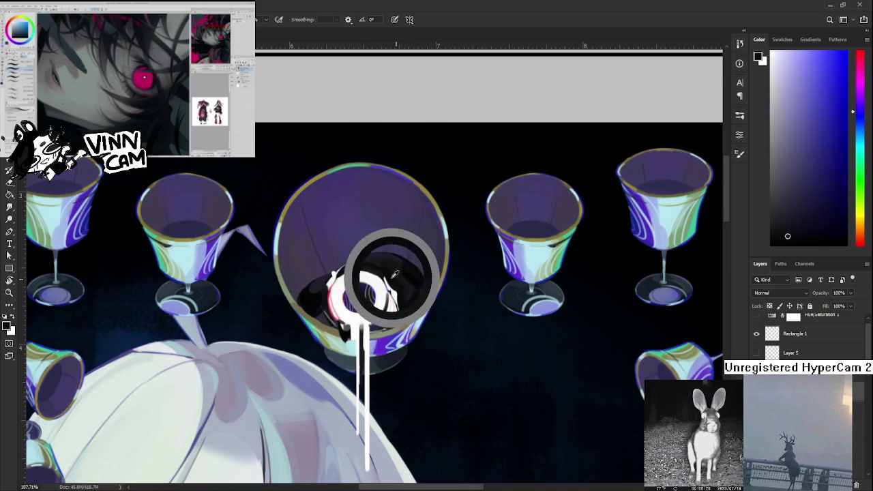
pyautogui.keyDown('alt'); pyautogui.click(388, 265); pyautogui.keyUp('alt')
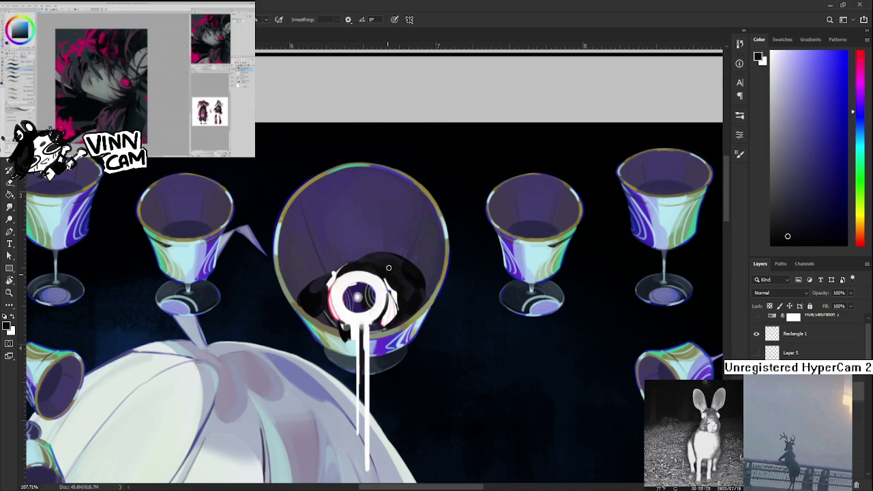
pyautogui.keyDown('alt'); pyautogui.click(399, 259); pyautogui.keyUp('alt')
pyautogui.keyDown('alt'); pyautogui.click(399, 273); pyautogui.keyUp('alt')
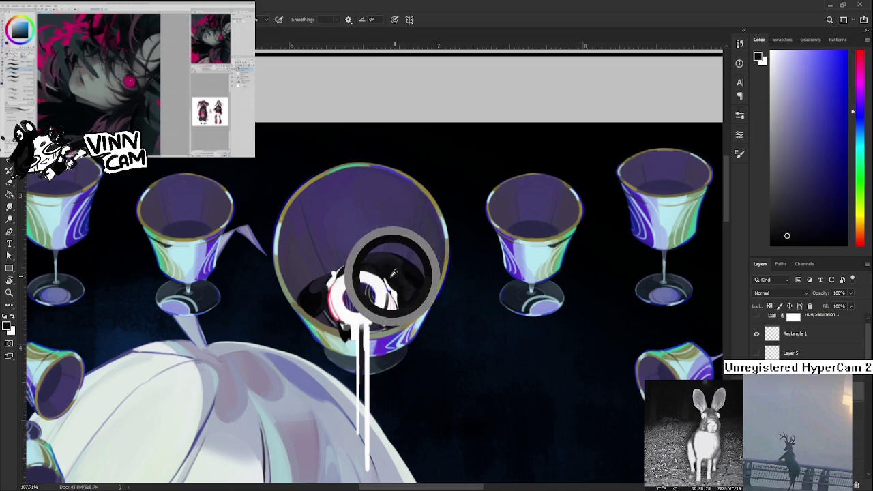
pyautogui.keyDown('alt'); pyautogui.click(352, 302); pyautogui.keyUp('alt')
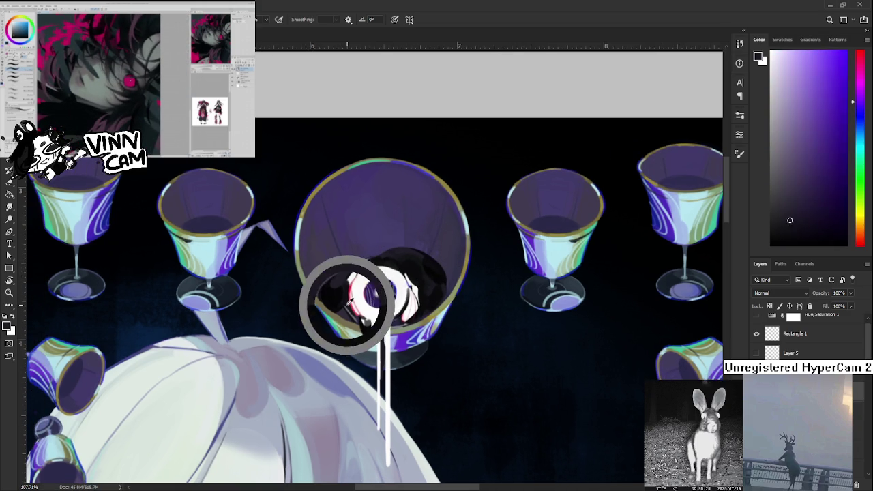
pyautogui.keyDown('alt'); pyautogui.click(343, 313); pyautogui.keyUp('alt')
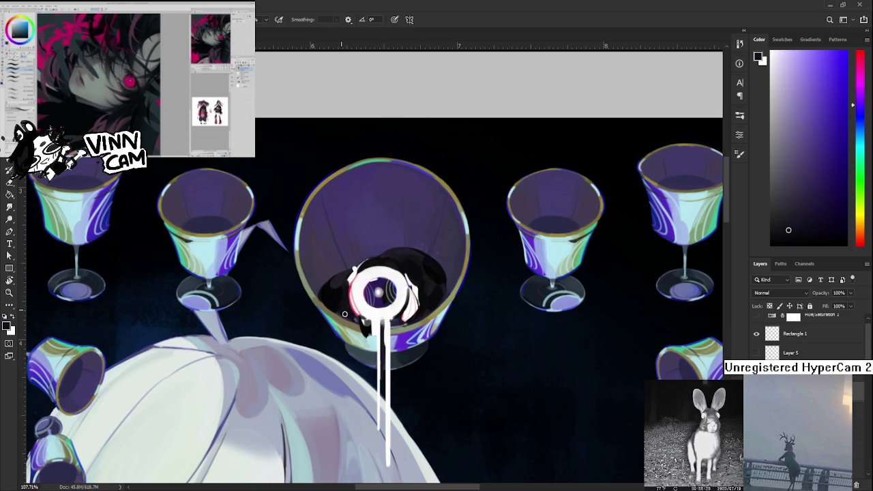
pyautogui.keyDown('alt'); pyautogui.click(340, 311); pyautogui.keyUp('alt')
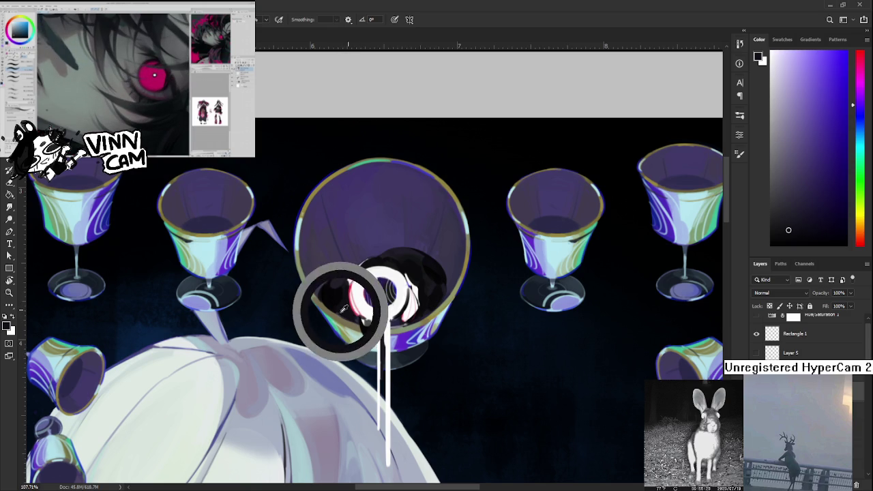
pyautogui.keyDown('alt'); pyautogui.click(340, 310); pyautogui.keyUp('alt')
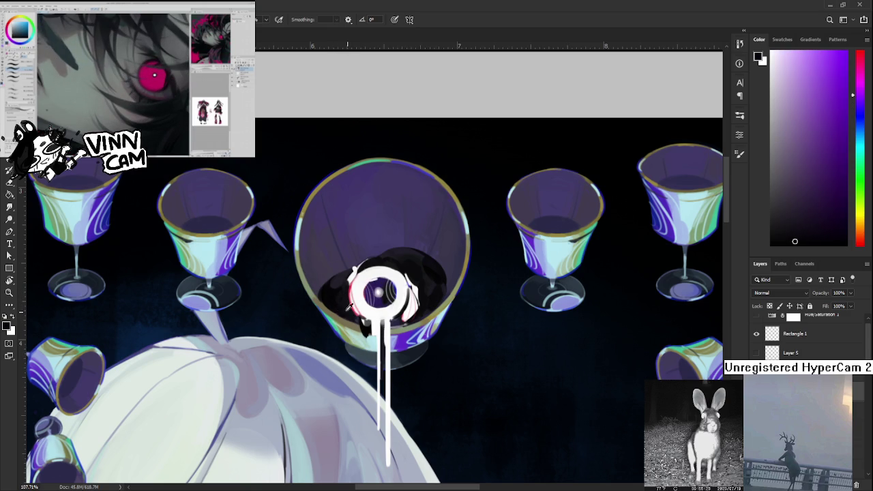
pyautogui.keyDown('alt'); pyautogui.click(341, 291); pyautogui.keyUp('alt')
pyautogui.keyDown('alt'); pyautogui.click(348, 279); pyautogui.keyUp('alt')
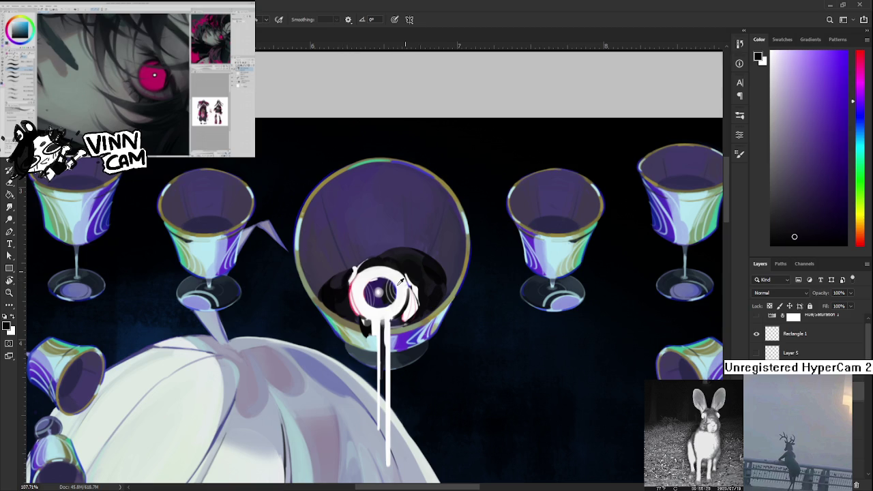
# Step: Paint a small near-white highlight beside the eye, then resample the surrounding dark blues
pyautogui.keyDown('alt'); pyautogui.click(409, 279); pyautogui.keyUp('alt')
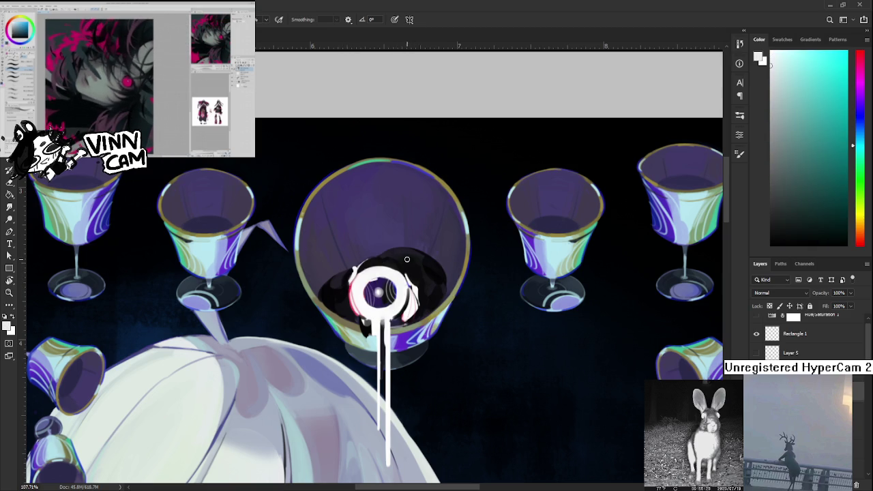
pyautogui.moveTo(411, 272); pyautogui.dragTo(408, 274)
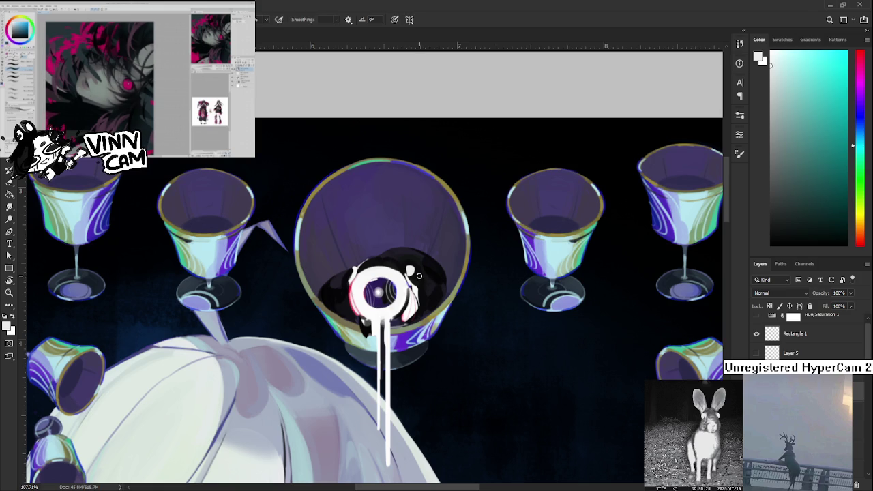
pyautogui.keyDown('alt'); pyautogui.click(414, 273); pyautogui.keyUp('alt')
pyautogui.keyDown('alt'); pyautogui.click(415, 267); pyautogui.keyUp('alt')
pyautogui.keyDown('alt'); pyautogui.click(409, 270); pyautogui.keyUp('alt')
pyautogui.keyDown('alt'); pyautogui.click(409, 266); pyautogui.keyUp('alt')
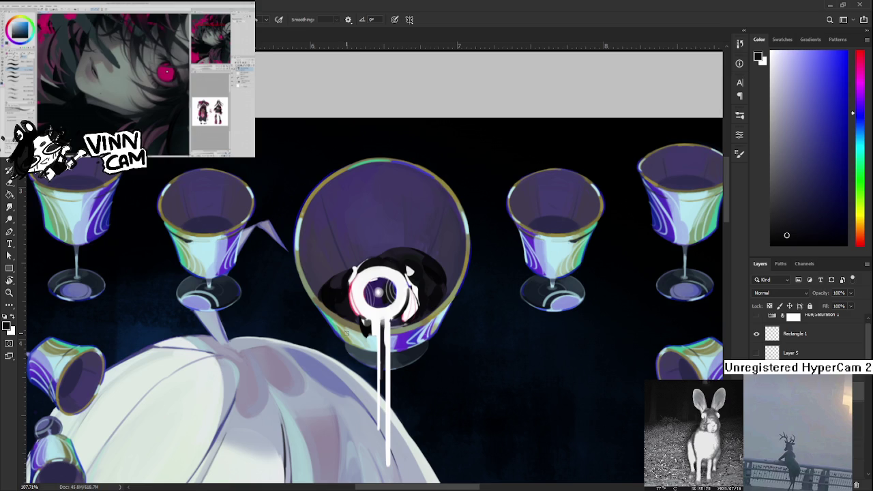
pyautogui.scroll(-3, 356, 333)
pyautogui.scroll(2, 371, 310)
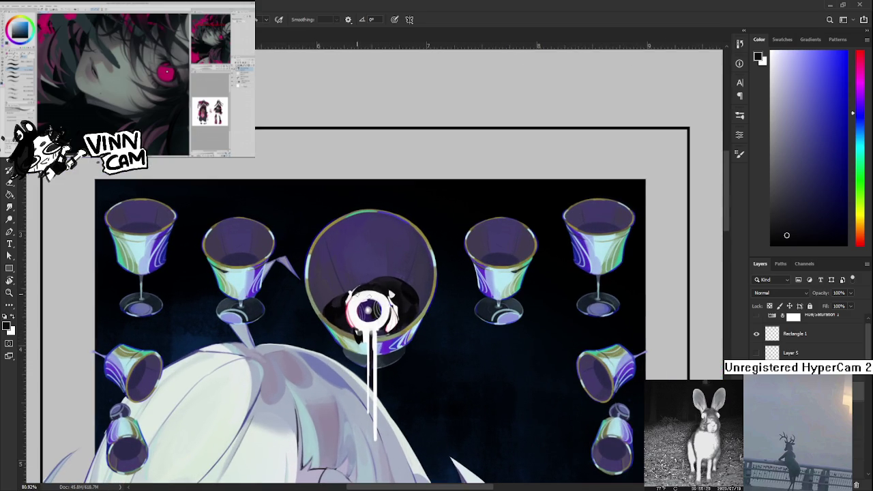
# Step: Try larger and smaller brush sizes over the eye and sample its pink and white tones
pyautogui.press('x')
pyautogui.press(']')
pyautogui.press(']')
pyautogui.press(']')
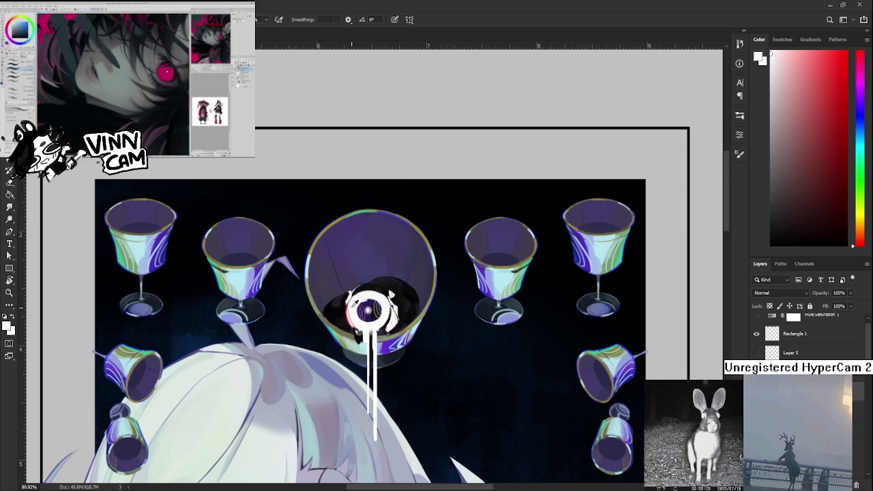
pyautogui.press('[')
pyautogui.press('[')
pyautogui.press(']')
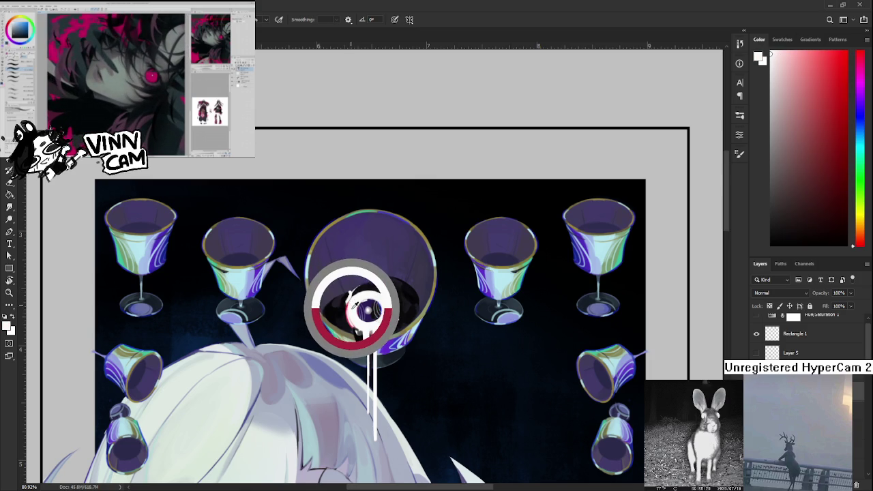
pyautogui.press('[')
pyautogui.press('[')
pyautogui.press('[')
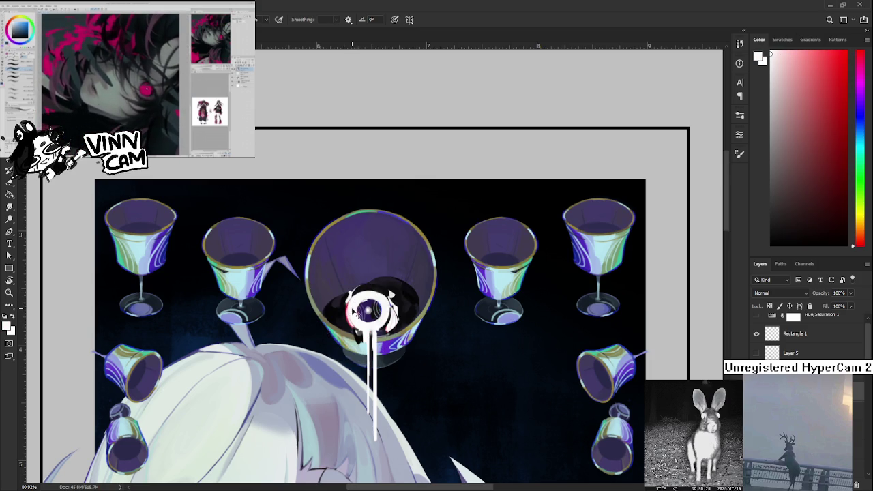
pyautogui.keyDown('alt'); pyautogui.click(349, 310); pyautogui.keyUp('alt')
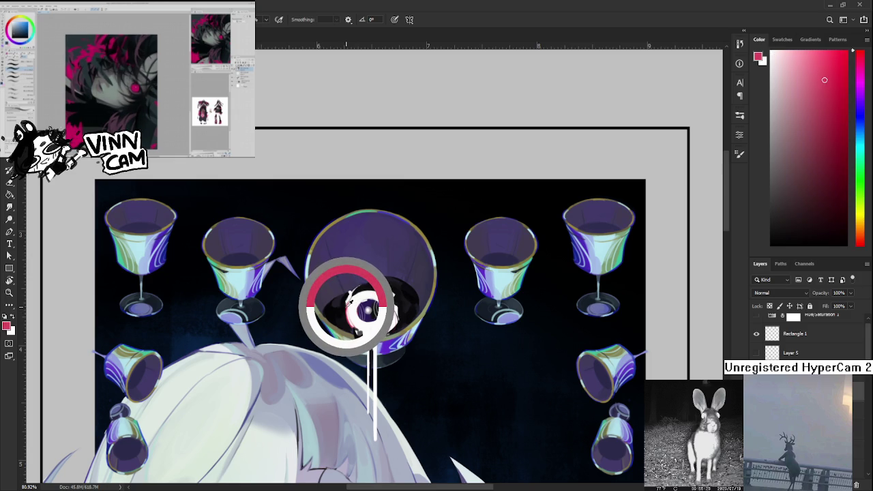
pyautogui.keyDown('alt'); pyautogui.click(367, 309); pyautogui.keyUp('alt')
pyautogui.keyDown('alt'); pyautogui.click(362, 307); pyautogui.keyUp('alt')
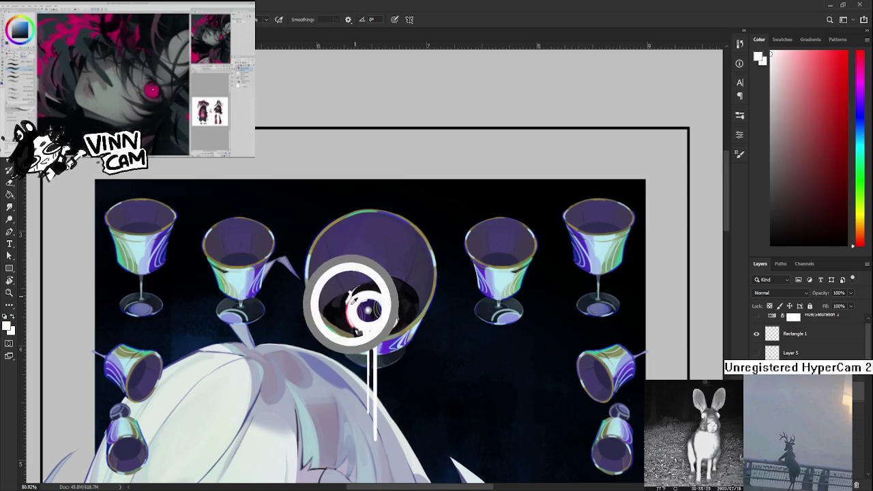
pyautogui.keyDown('alt'); pyautogui.click(348, 309); pyautogui.keyUp('alt')
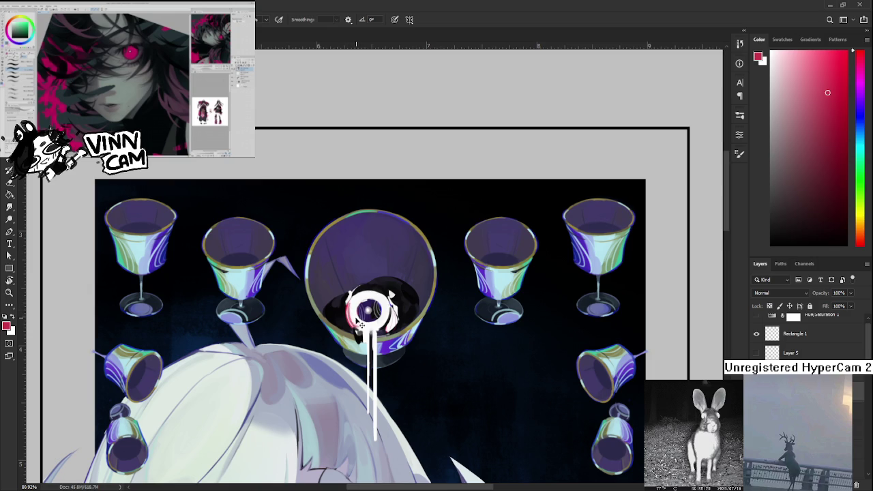
# Step: Paint a dab of dark purple, sampled from the glass, into the central goblet's bottom
pyautogui.press('x')
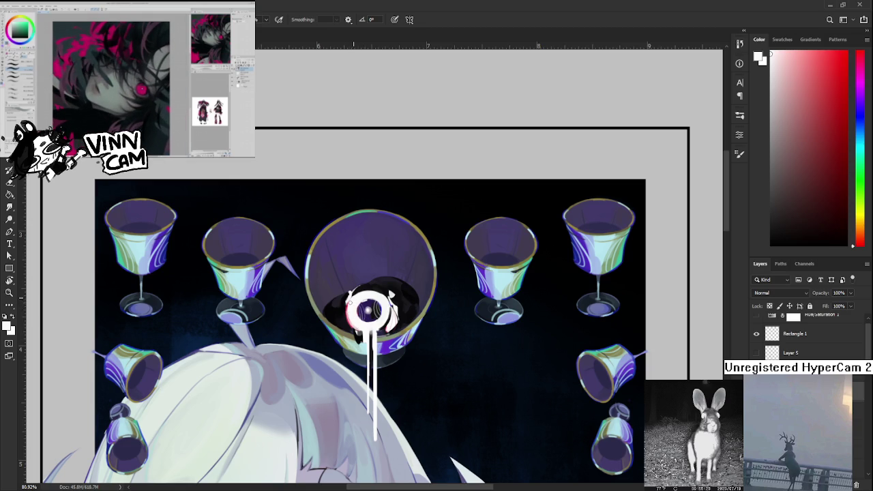
pyautogui.press(']')
pyautogui.press(']')
pyautogui.press(']')
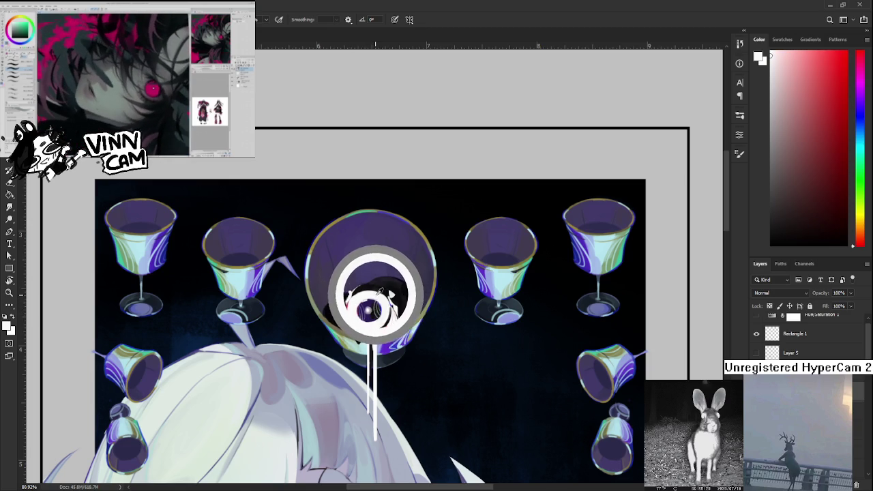
pyautogui.keyDown('alt'); pyautogui.click(372, 300); pyautogui.keyUp('alt')
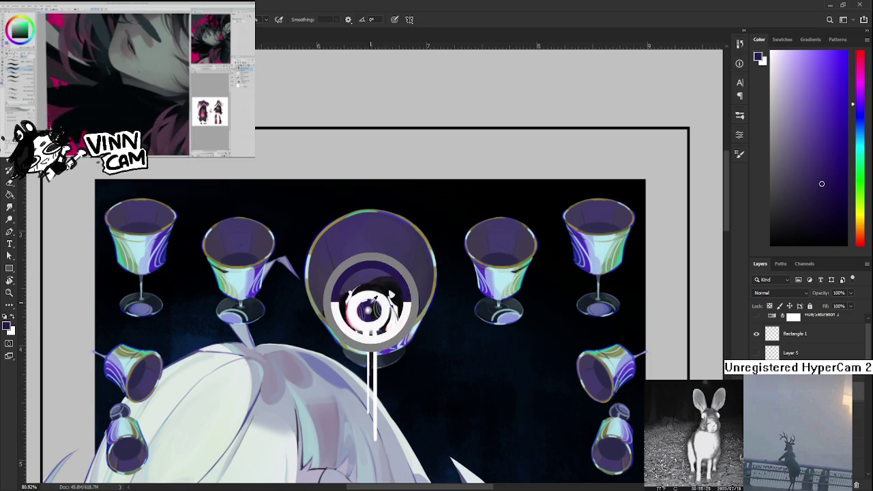
pyautogui.click(368, 309)
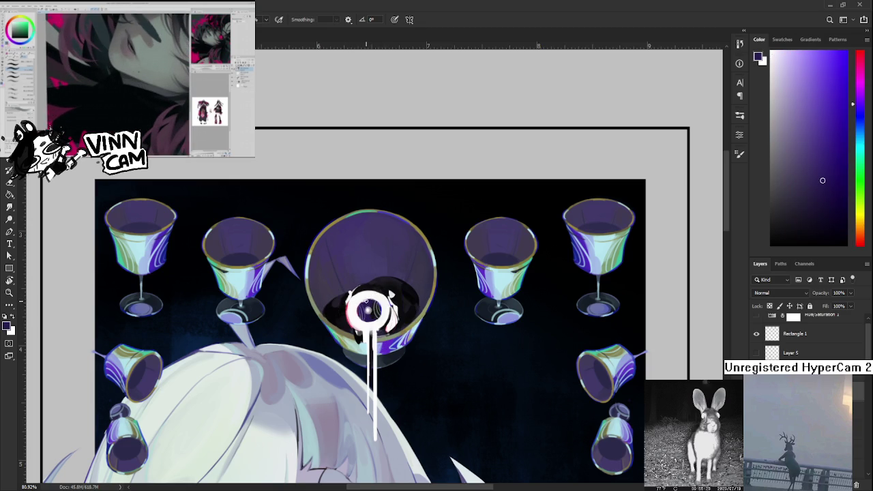
pyautogui.scroll(-2, 371, 309)
pyautogui.scroll(-2, 392, 310)
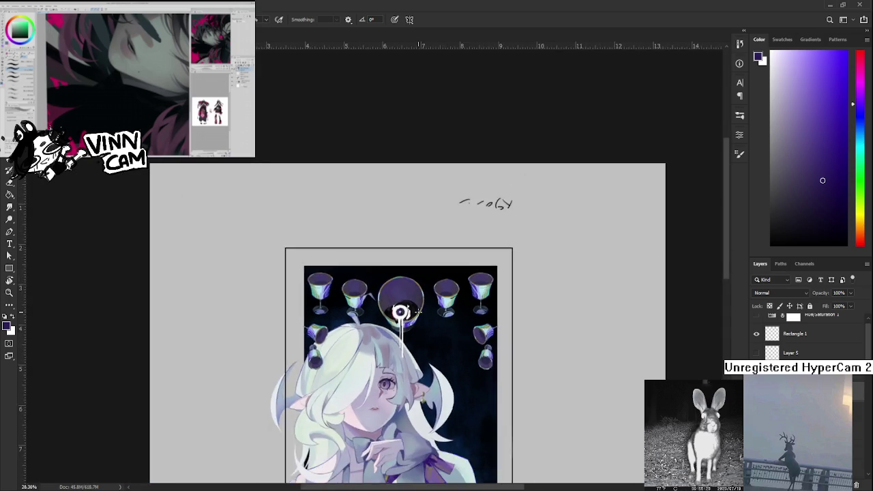
pyautogui.scroll(-3, 402, 287)
pyautogui.scroll(-1, 414, 237)
pyautogui.scroll(2, 414, 236)
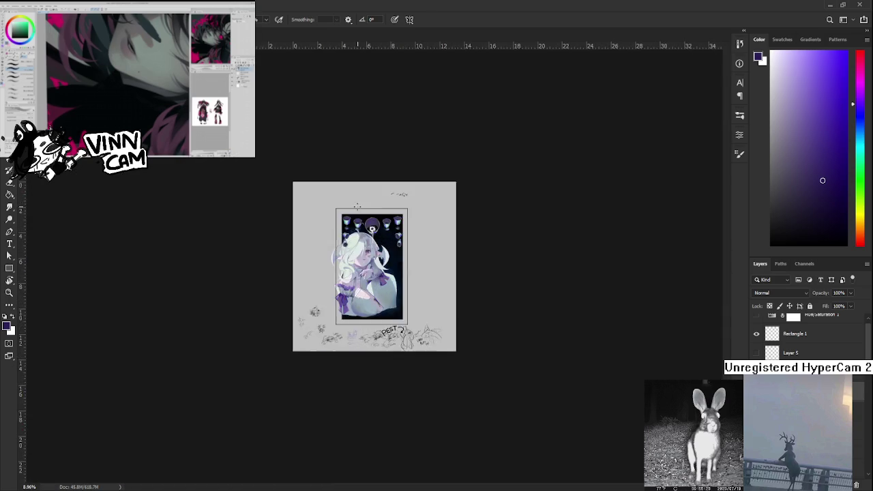
pyautogui.scroll(2, 414, 237)
pyautogui.scroll(3, 413, 237)
pyautogui.scroll(1, 365, 176)
pyautogui.scroll(2, 365, 205)
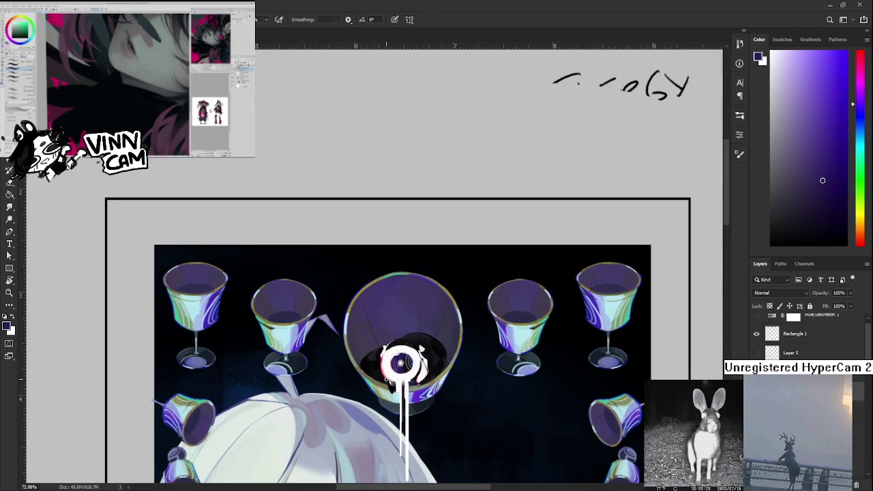
pyautogui.scroll(-1, 362, 313)
pyautogui.keyDown('alt'); pyautogui.click(376, 325); pyautogui.keyUp('alt')
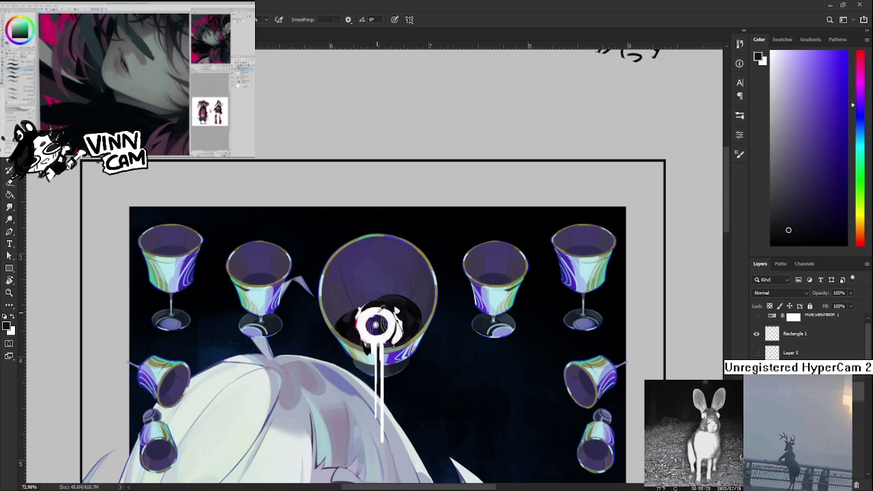
pyautogui.moveTo(376, 325); pyautogui.dragTo(354, 322)
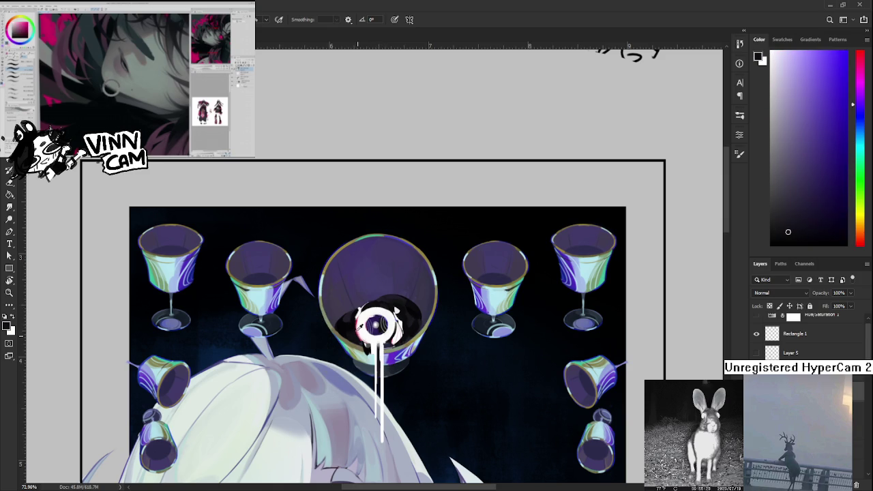
pyautogui.keyDown('alt'); pyautogui.click(382, 298); pyautogui.keyUp('alt')
pyautogui.moveTo(382, 298); pyautogui.dragTo(386, 309)
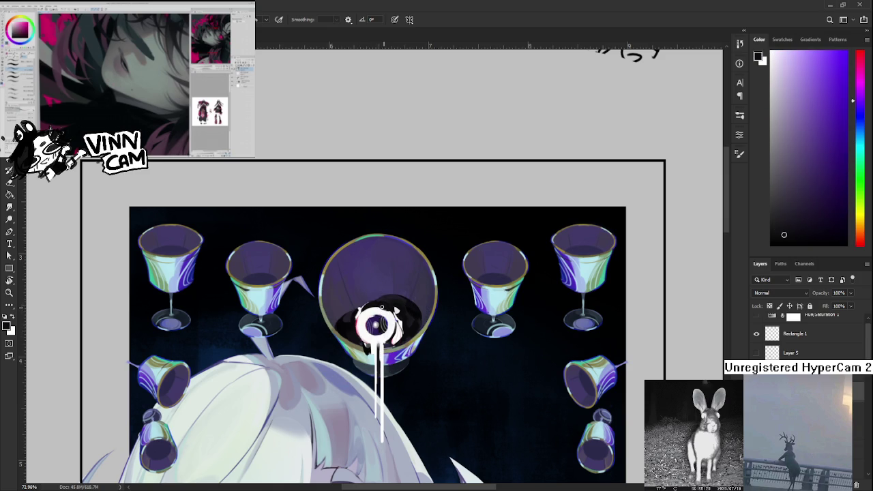
pyautogui.keyDown('alt'); pyautogui.click(374, 304); pyautogui.keyUp('alt')
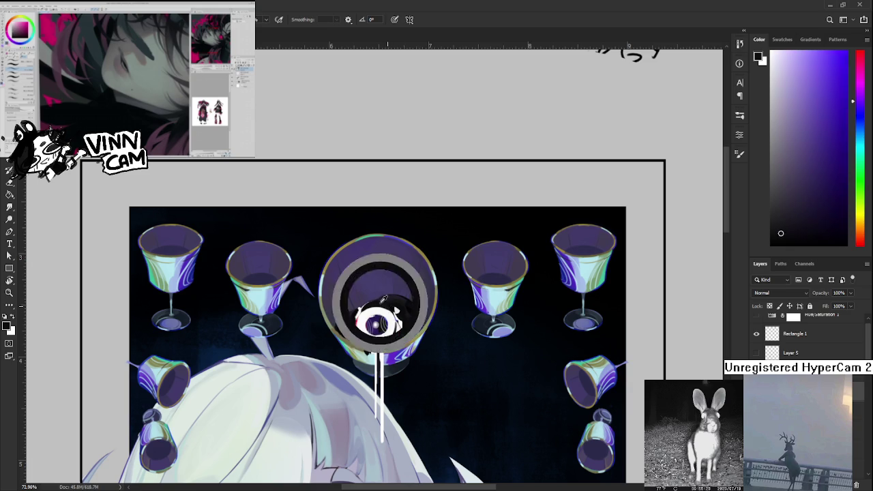
pyautogui.moveTo(396, 305); pyautogui.dragTo(397, 311)
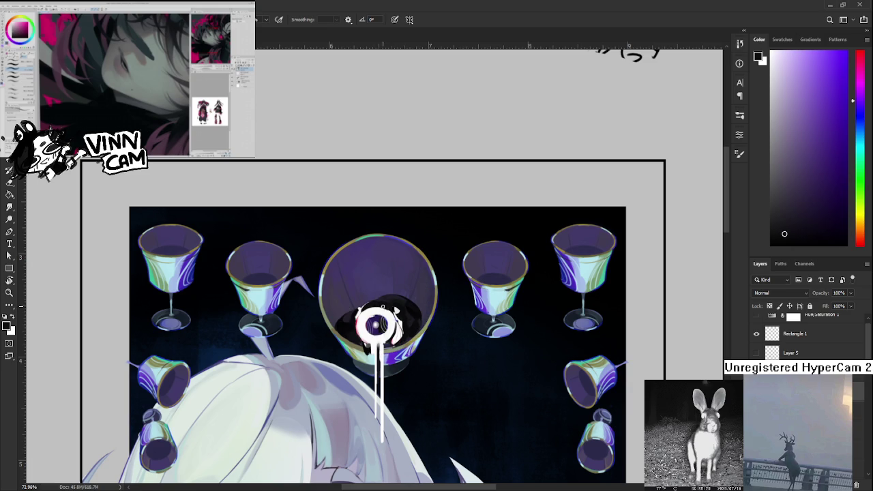
pyautogui.keyDown('alt'); pyautogui.click(384, 308); pyautogui.keyUp('alt')
pyautogui.keyDown('alt'); pyautogui.click(380, 304); pyautogui.keyUp('alt')
pyautogui.scroll(-2, 392, 304)
pyautogui.scroll(-2, 383, 266)
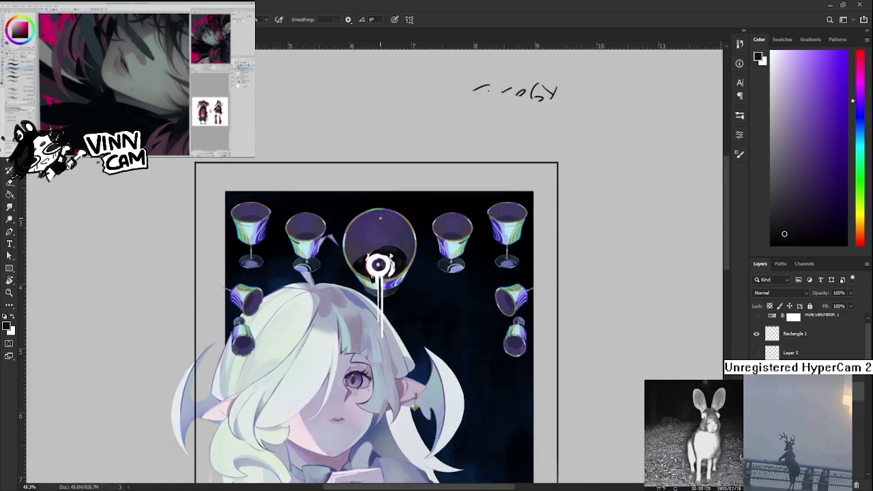
pyautogui.scroll(-1, 380, 225)
pyautogui.scroll(-1, 380, 218)
pyautogui.scroll(-1, 380, 217)
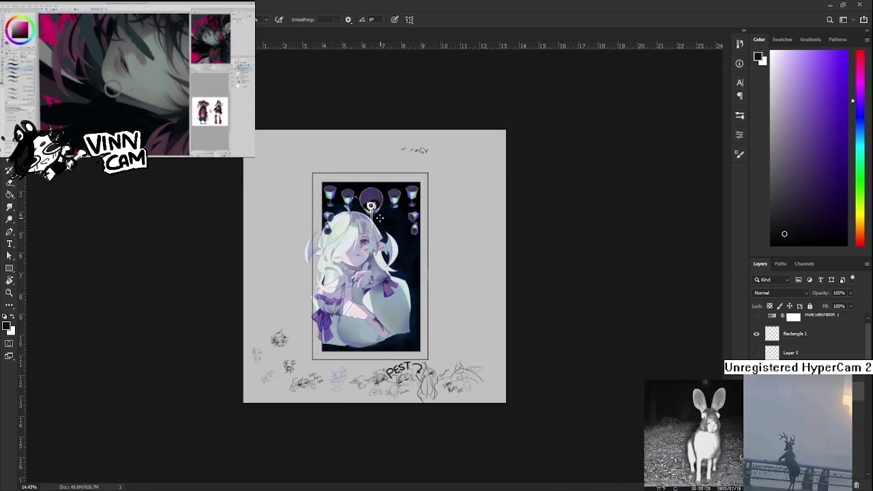
pyautogui.scroll(1, 379, 216)
pyautogui.scroll(2, 372, 205)
pyautogui.scroll(2, 355, 186)
pyautogui.scroll(-1, 356, 187)
pyautogui.scroll(-1, 355, 186)
pyautogui.scroll(2, 395, 272)
pyautogui.scroll(2, 403, 298)
pyautogui.scroll(-1, 403, 298)
pyautogui.scroll(-1, 403, 298)
pyautogui.scroll(-1, 403, 298)
pyautogui.scroll(-1, 402, 291)
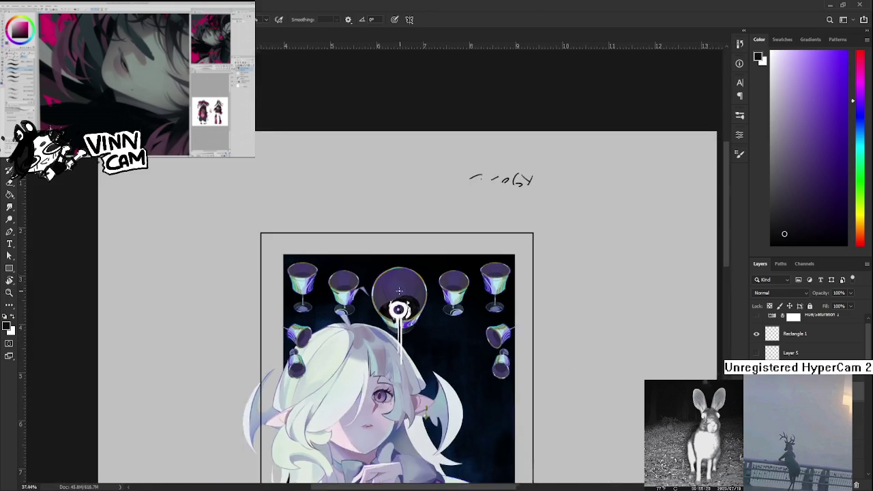
pyautogui.scroll(4, 402, 292)
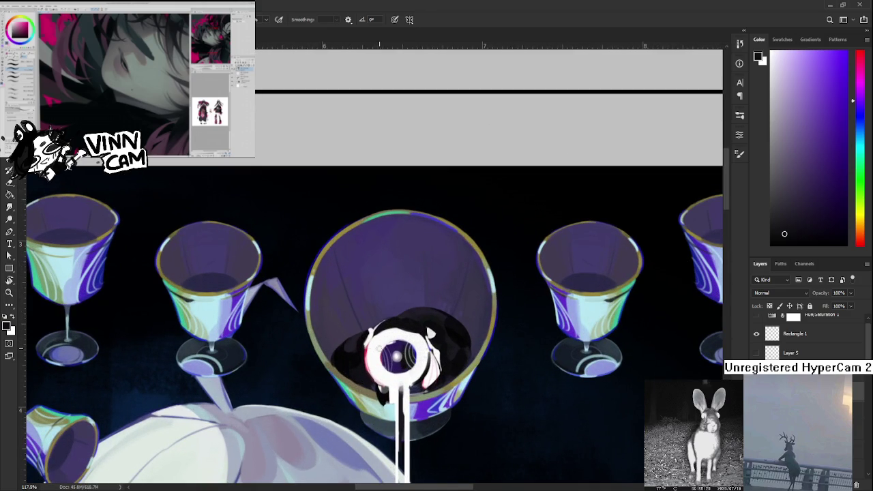
# Step: Pan out to show the whole illustration and sample dark purple from the central goblet
pyautogui.press('x')
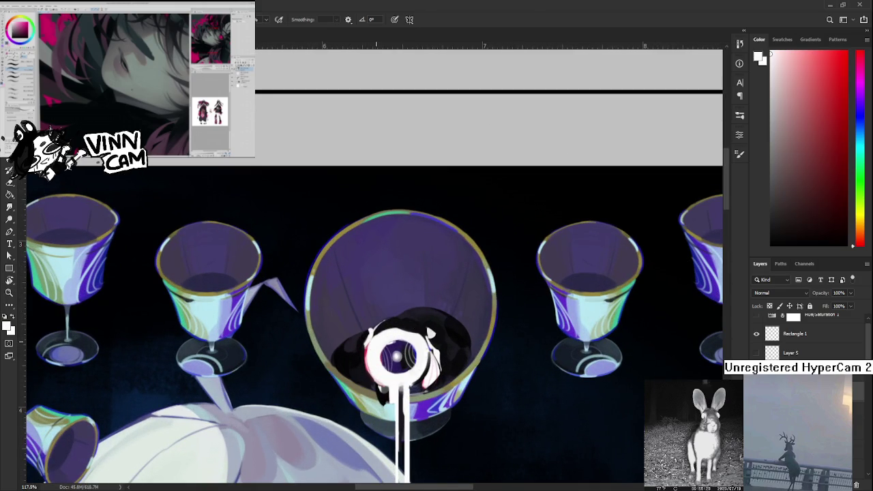
pyautogui.scroll(-2, 377, 340)
pyautogui.scroll(-3, 403, 348)
pyautogui.moveTo(445, 375); pyautogui.dragTo(424, 244)
pyautogui.moveTo(403, 206); pyautogui.dragTo(385, 202)
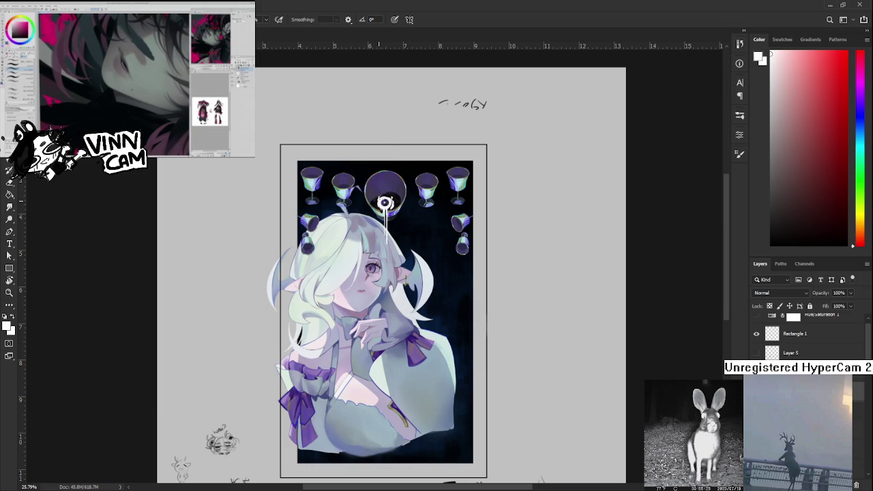
pyautogui.keyDown('alt'); pyautogui.click(385, 202); pyautogui.keyUp('alt')
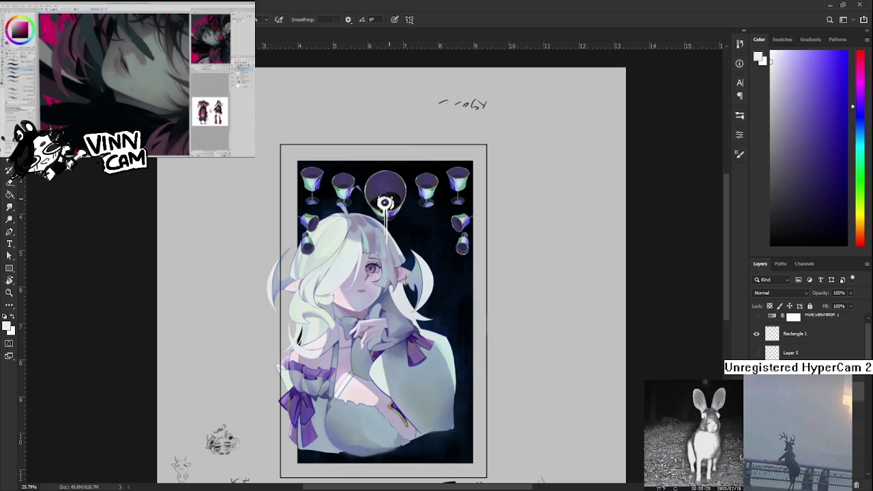
pyautogui.scroll(1, 386, 203)
pyautogui.scroll(2, 382, 211)
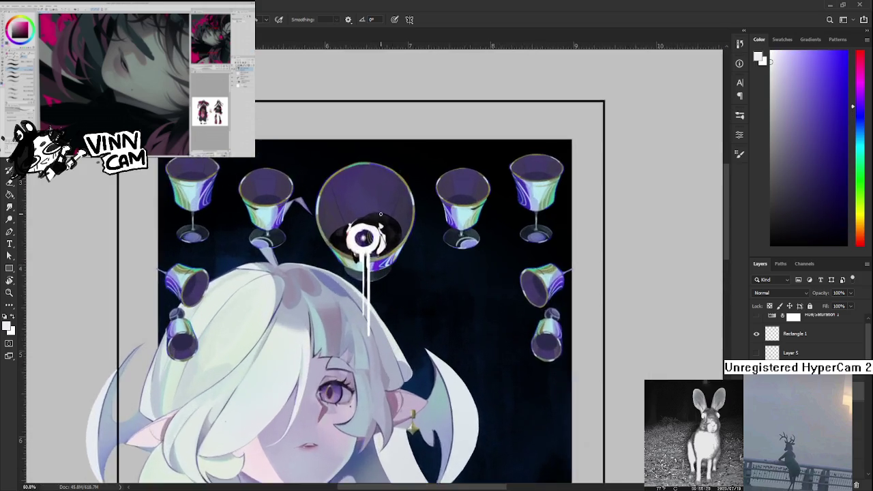
pyautogui.scroll(2, 372, 229)
pyautogui.scroll(1, 361, 246)
pyautogui.scroll(1, 361, 249)
# Step: Sample dark goblet tones and white from the eye's disc for painting
pyautogui.keyDown('alt'); pyautogui.click(368, 259); pyautogui.keyUp('alt')
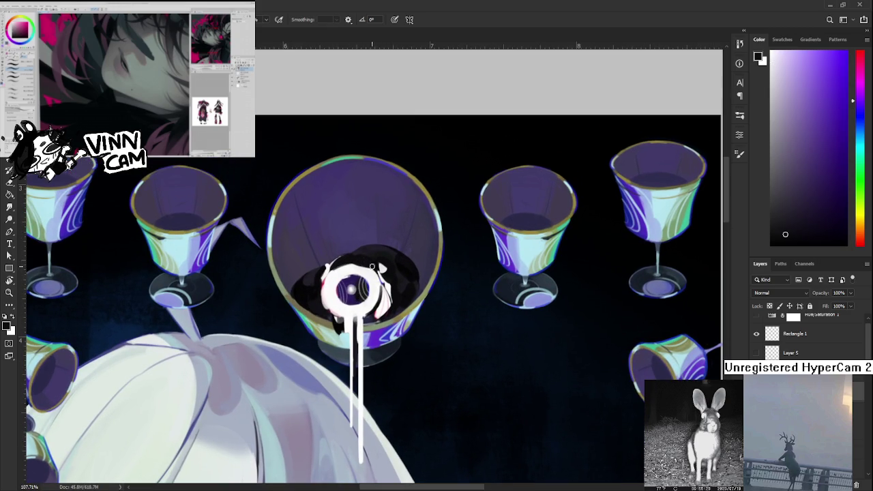
pyautogui.keyDown('alt'); pyautogui.click(357, 271); pyautogui.keyUp('alt')
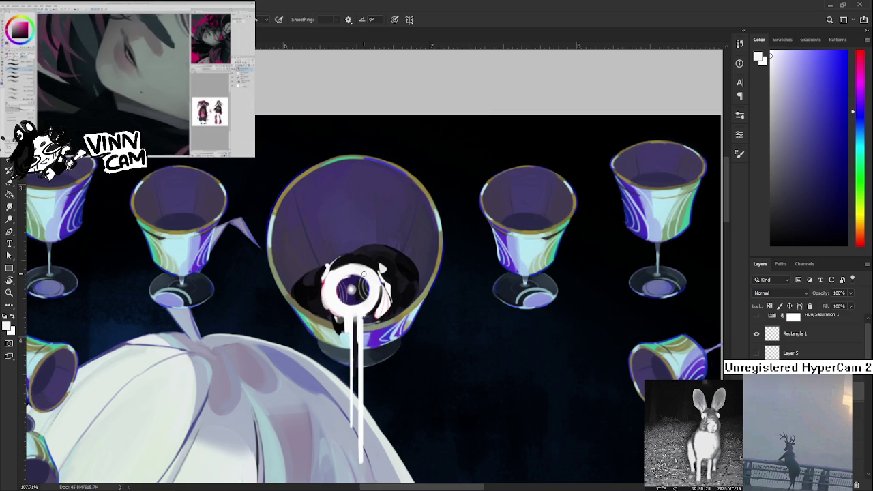
pyautogui.keyDown('alt'); pyautogui.click(371, 254); pyautogui.keyUp('alt')
pyautogui.keyDown('alt'); pyautogui.click(368, 266); pyautogui.keyUp('alt')
pyautogui.keyDown('alt'); pyautogui.click(361, 261); pyautogui.keyUp('alt')
pyautogui.keyDown('alt'); pyautogui.click(374, 279); pyautogui.keyUp('alt')
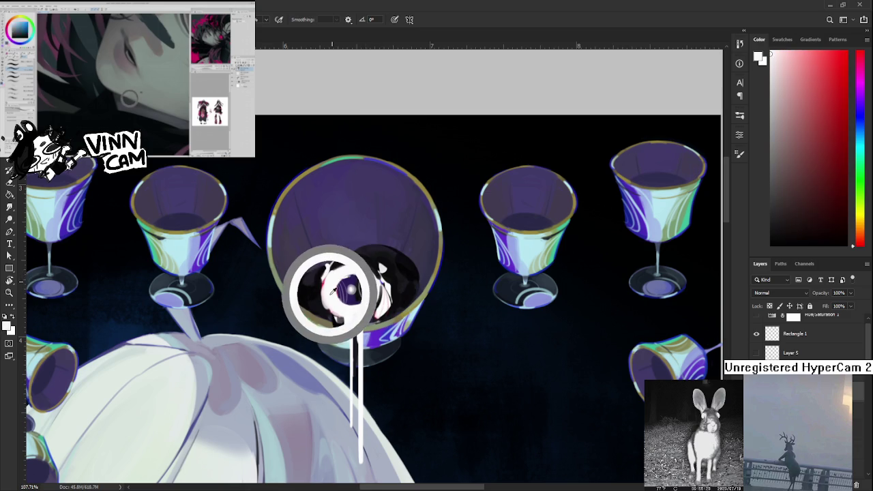
# Step: Paint white oval dabs on the left, right, top and lower-left of the dark patch
pyautogui.click(308, 293)
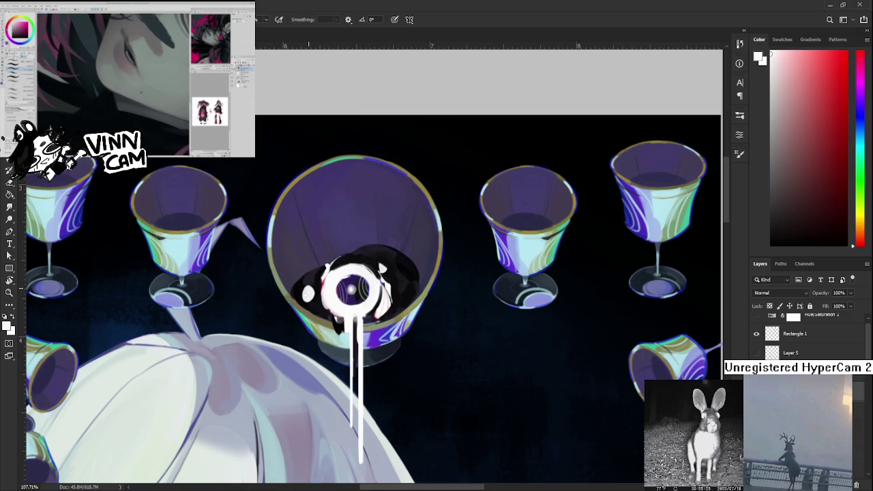
pyautogui.moveTo(308, 293); pyautogui.dragTo(305, 295)
pyautogui.keyDown('alt'); pyautogui.click(307, 290); pyautogui.keyUp('alt')
pyautogui.moveTo(403, 292); pyautogui.dragTo(407, 294)
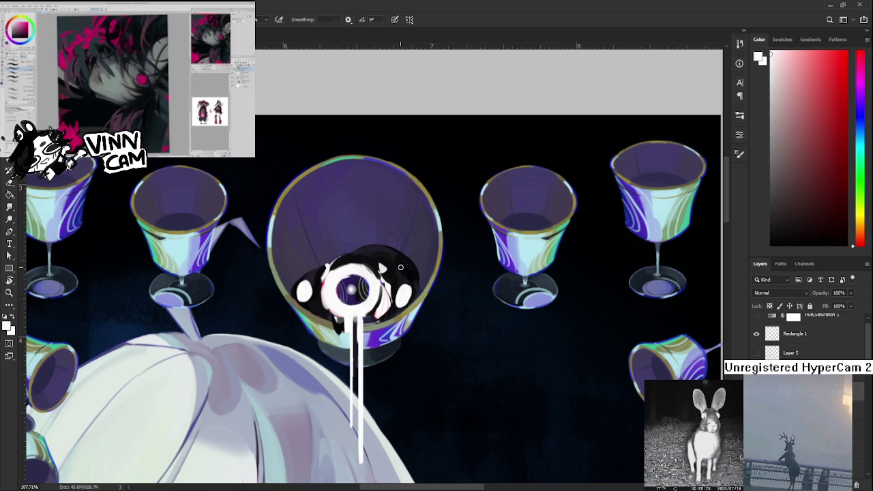
pyautogui.moveTo(399, 265)
pyautogui.mouseDown()
pyautogui.moveTo(404, 270)
pyautogui.moveTo(377, 257)
pyautogui.moveTo(383, 271)
pyautogui.moveTo(364, 254)
pyautogui.moveTo(353, 259)
pyautogui.mouseUp()
pyautogui.moveTo(315, 299); pyautogui.dragTo(313, 304)
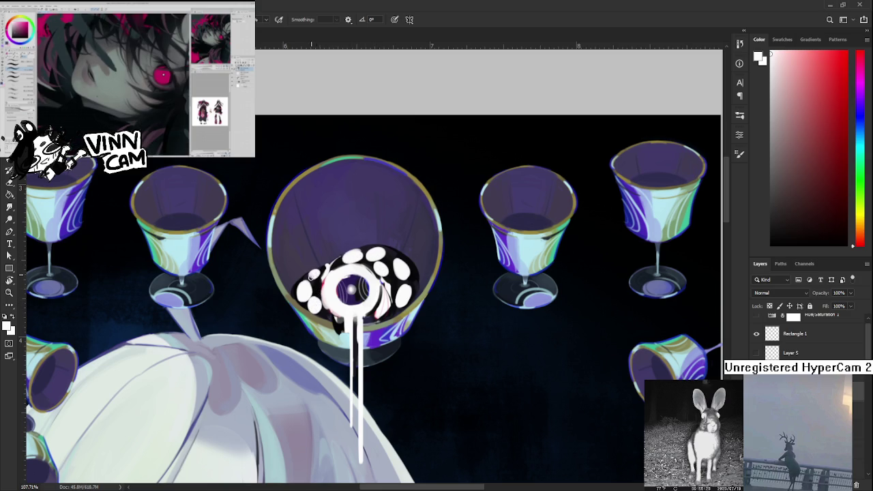
pyautogui.keyDown('alt'); pyautogui.click(313, 275); pyautogui.keyUp('alt')
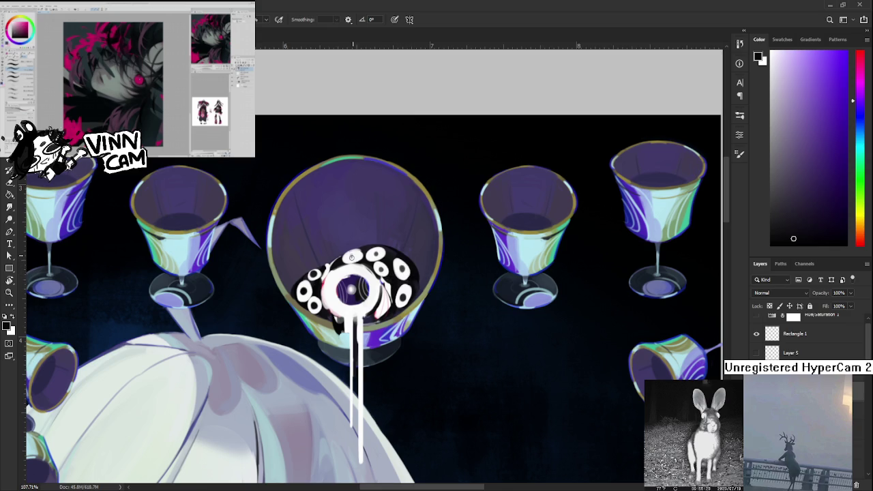
pyautogui.scroll(-2, 365, 258)
# Step: Zoom out and back in to review the eye motif in the central goblet
pyautogui.scroll(-3, 365, 258)
pyautogui.scroll(-2, 365, 256)
pyautogui.scroll(-2, 367, 154)
pyautogui.scroll(-1, 365, 154)
pyautogui.scroll(1, 366, 156)
pyautogui.scroll(2, 365, 156)
pyautogui.scroll(2, 366, 158)
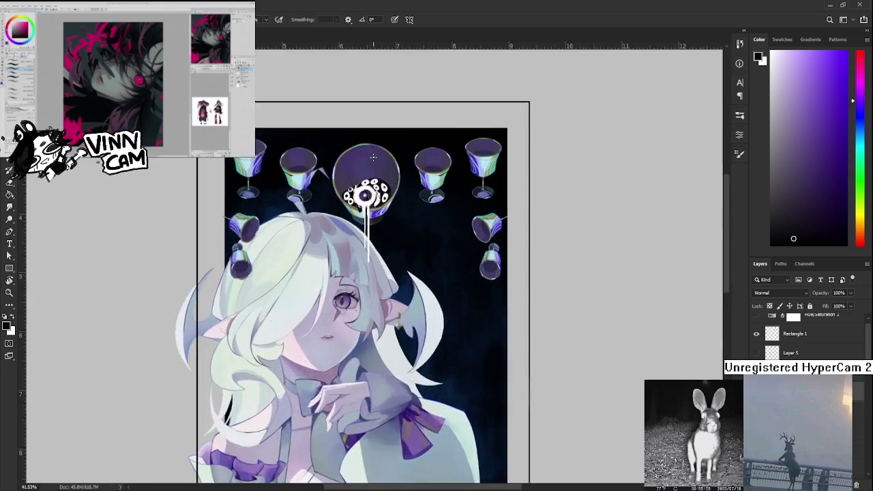
pyautogui.scroll(2, 375, 205)
pyautogui.scroll(1, 382, 232)
pyautogui.scroll(2, 387, 246)
pyautogui.scroll(-1, 387, 244)
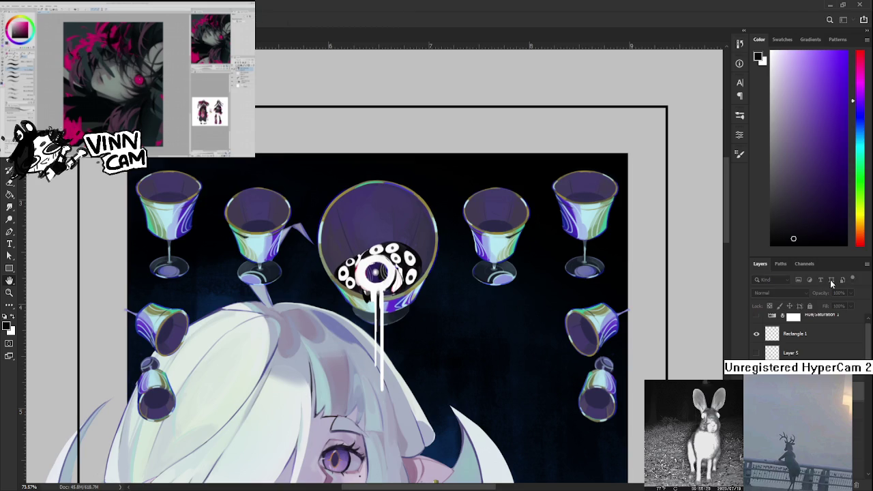
# Step: Hide the white eye motif, then undo it from the central glass
pyautogui.hotkey('ctrl', ',')
pyautogui.hotkey('ctrl', ',')
pyautogui.hotkey('ctrl', ',')
pyautogui.hotkey('ctrl', ',')
pyautogui.hotkey('ctrl', ',')
pyautogui.hotkey('ctrl', ',')
pyautogui.hotkey('ctrl', ',')
pyautogui.hotkey('ctrl', ',')
pyautogui.hotkey('ctrl', ',')
pyautogui.hotkey('ctrl', ',')
pyautogui.hotkey('ctrl', ',')
pyautogui.hotkey('ctrl', ',')
pyautogui.hotkey('ctrl', ',')
pyautogui.hotkey('ctrl', ',')
pyautogui.hotkey('ctrl', ',')
pyautogui.hotkey('ctrl', ',')
pyautogui.hotkey('ctrl', ',')
pyautogui.hotkey('ctrl', ',')
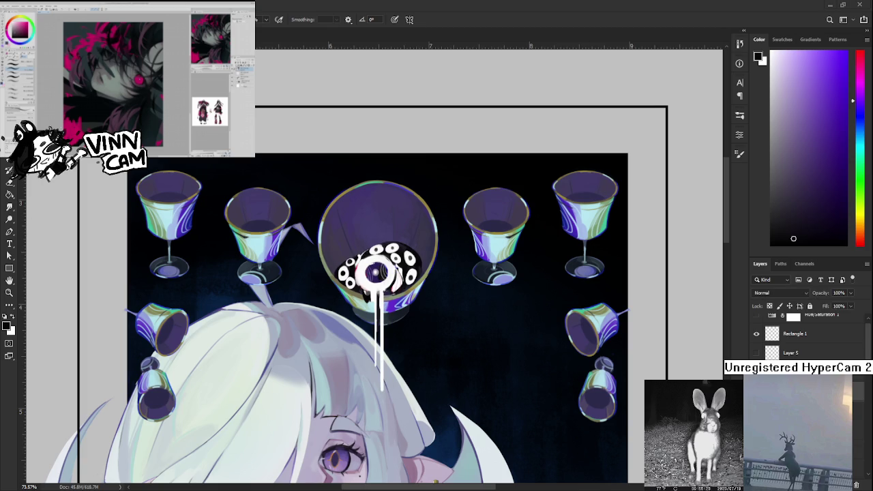
pyautogui.scroll(2, 418, 308)
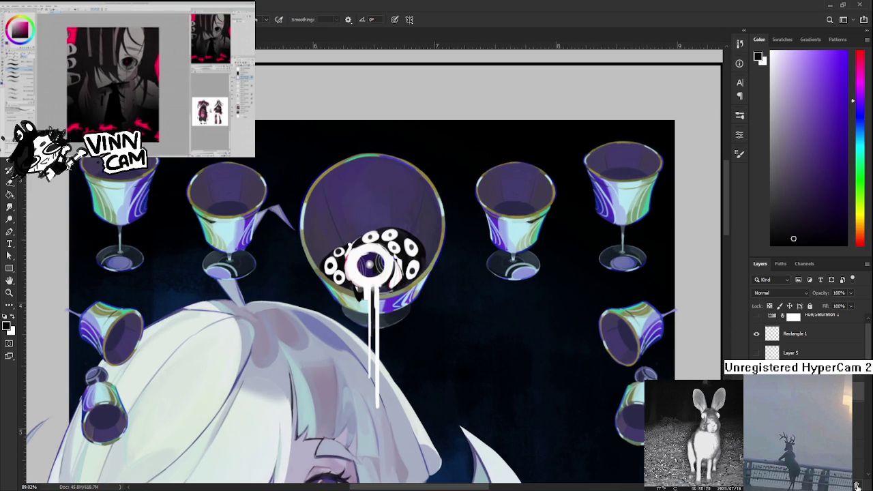
pyautogui.hotkey('ctrl', 'z')
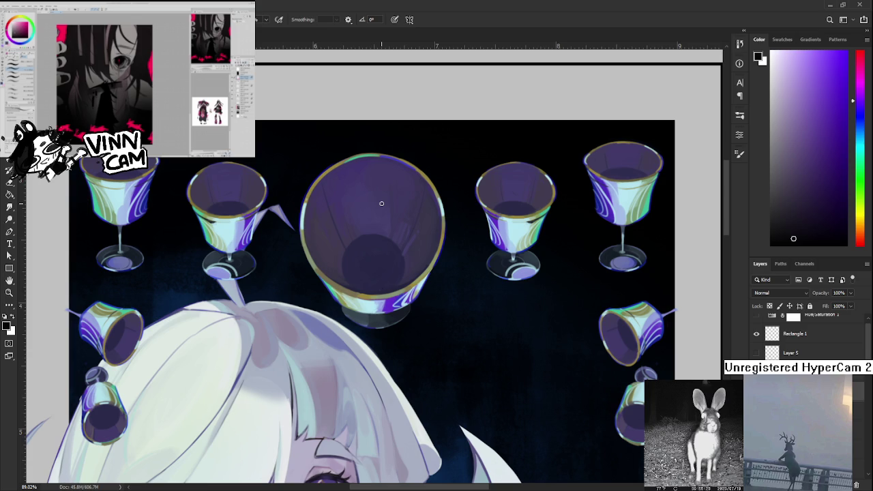
pyautogui.scroll(-2, 439, 209)
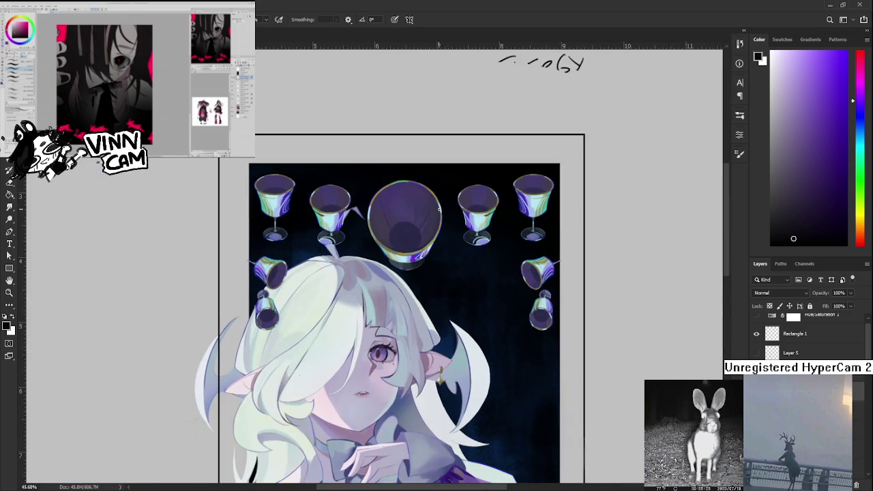
pyautogui.scroll(-1, 437, 212)
pyautogui.scroll(-1, 435, 214)
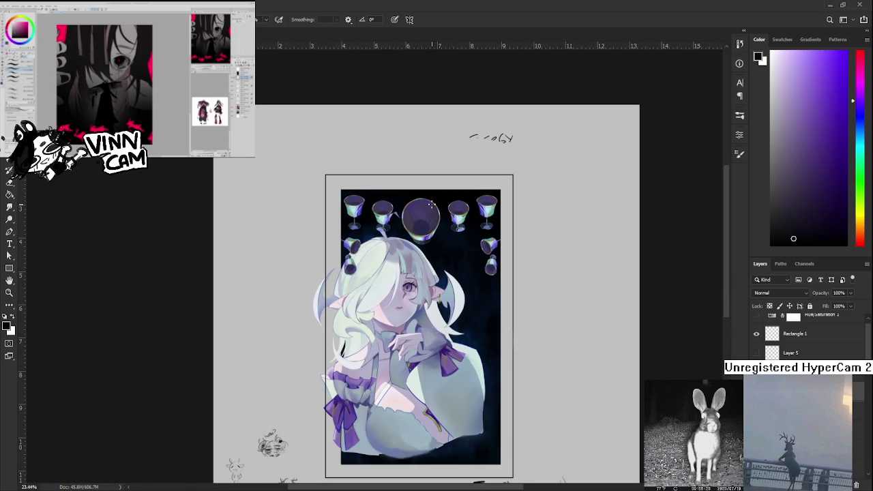
pyautogui.scroll(1, 434, 213)
pyautogui.scroll(1, 434, 208)
pyautogui.scroll(1, 432, 203)
pyautogui.scroll(1, 433, 205)
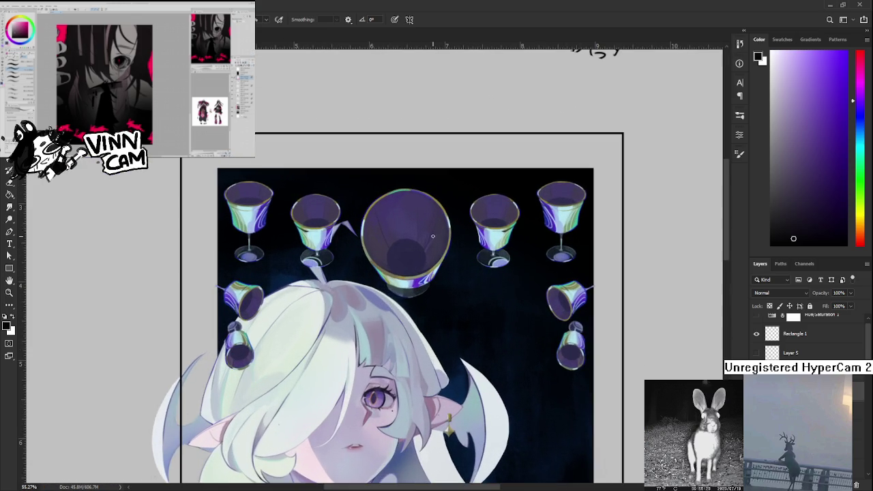
pyautogui.scroll(-2, 432, 232)
pyautogui.scroll(-1, 433, 242)
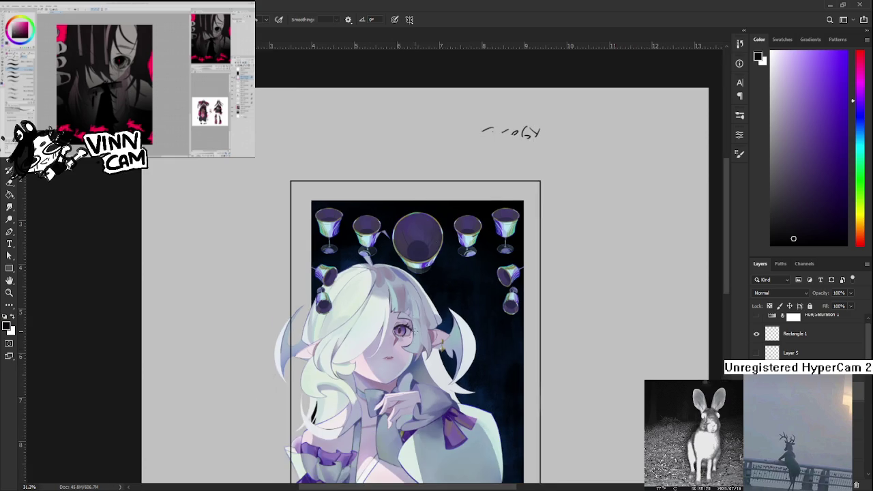
pyautogui.scroll(1, 430, 287)
pyautogui.scroll(2, 425, 341)
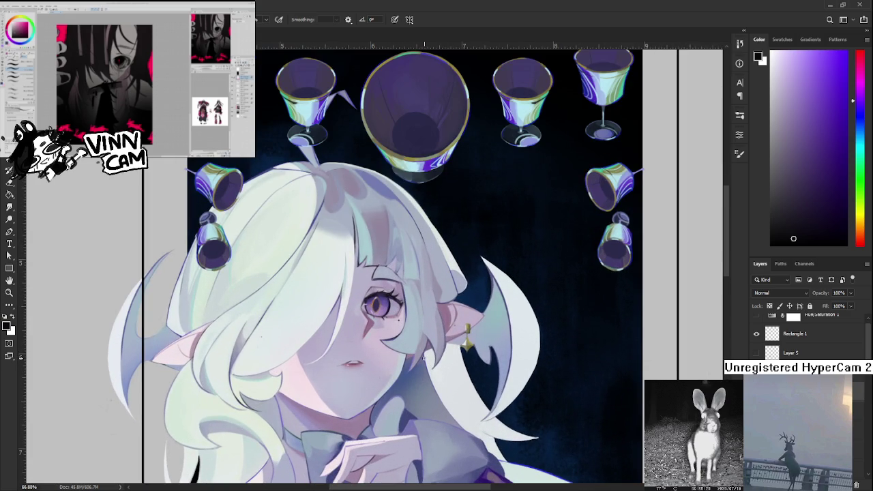
pyautogui.scroll(-2, 423, 358)
pyautogui.scroll(-1, 423, 357)
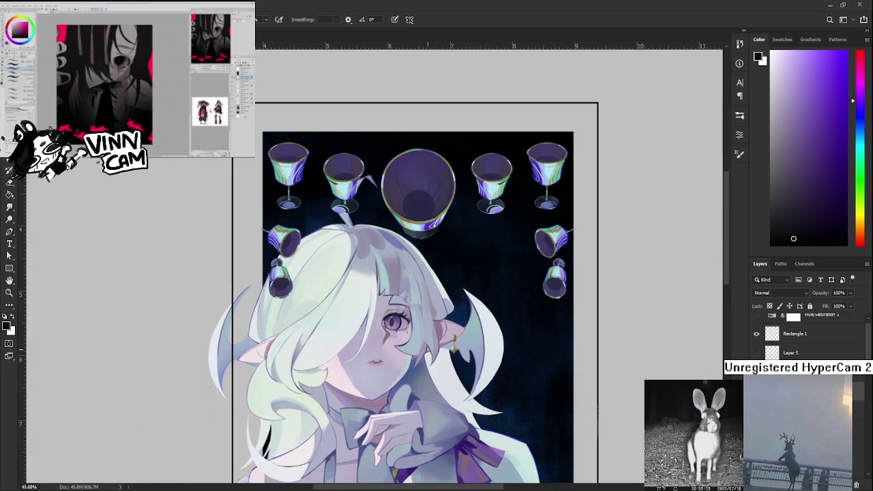
pyautogui.scroll(-1, 427, 349)
pyautogui.scroll(-1, 428, 349)
pyautogui.scroll(-1, 428, 350)
pyautogui.scroll(1, 428, 348)
pyautogui.scroll(1, 427, 349)
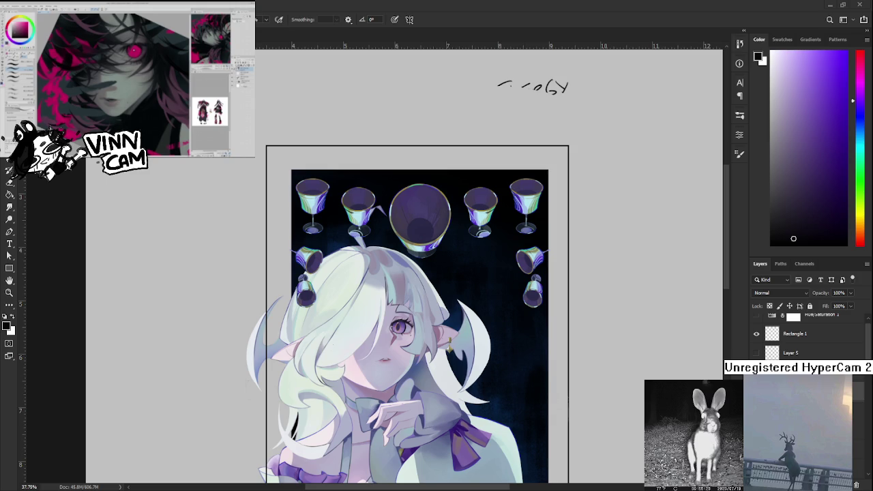
pyautogui.scroll(5, 449, 315)
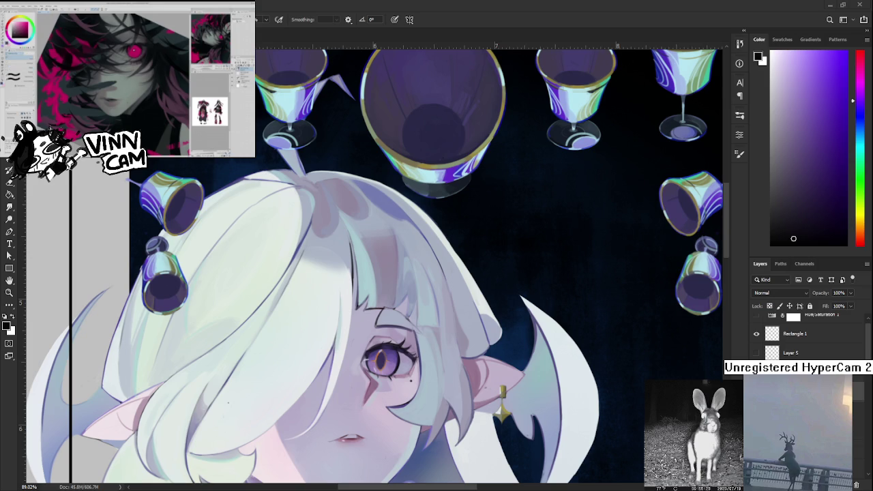
pyautogui.scroll(-5, 437, 273)
pyautogui.scroll(3, 436, 273)
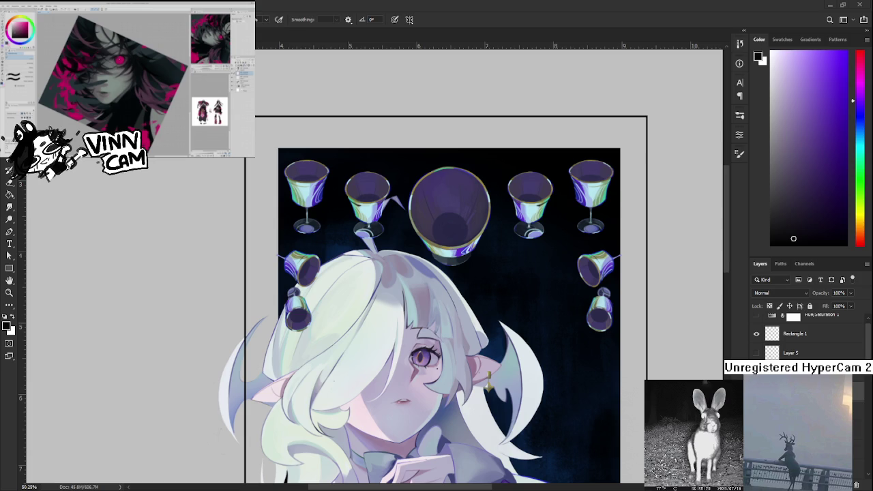
pyautogui.scroll(1, 469, 357)
pyautogui.scroll(1, 470, 357)
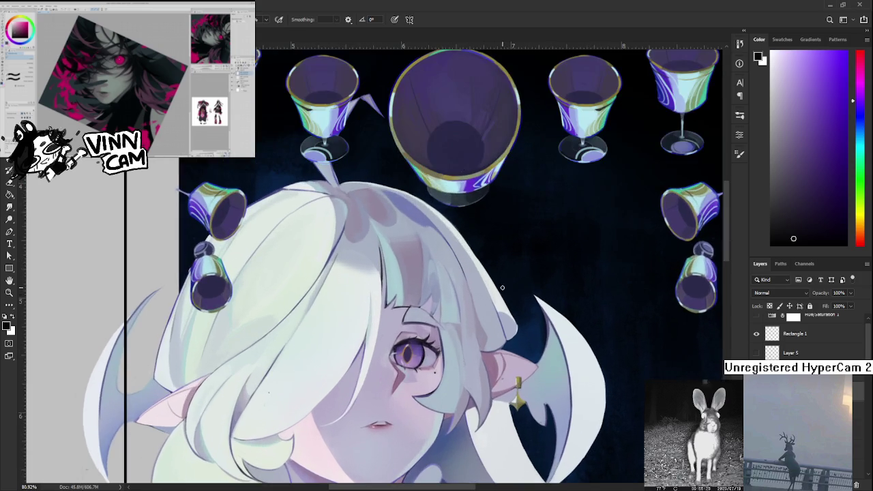
pyautogui.scroll(1, 469, 357)
pyautogui.scroll(1, 470, 357)
pyautogui.scroll(-2, 469, 357)
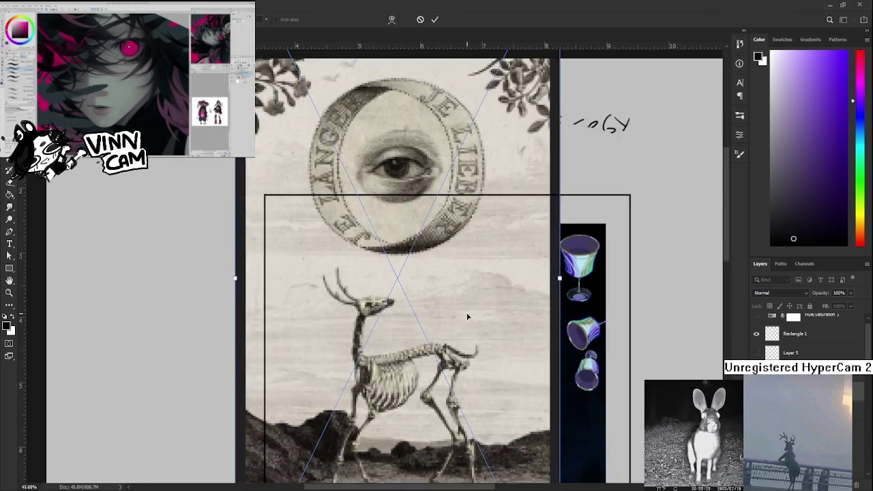
# Step: Place the engraved eye image and crop it down to the area around the eye
pyautogui.hotkey('ctrl', '-')
pyautogui.moveTo(432, 247); pyautogui.dragTo(463, 362)
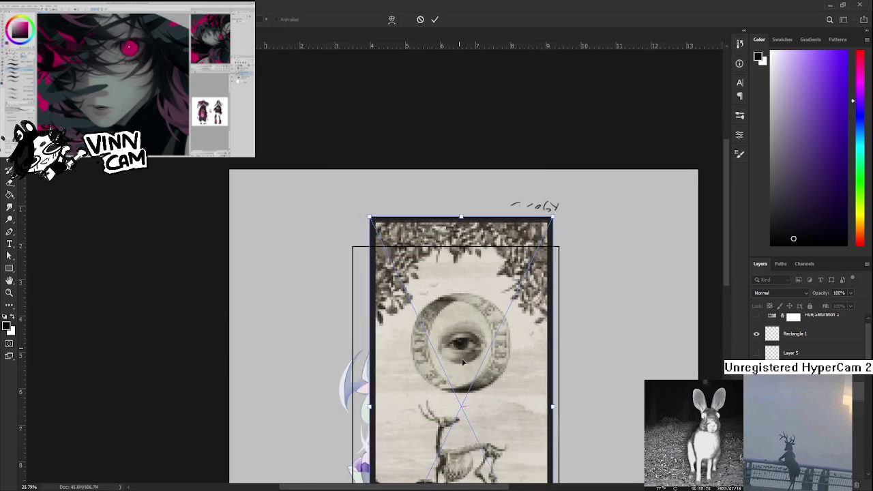
pyautogui.press('Return')
pyautogui.scroll(5, 453, 324)
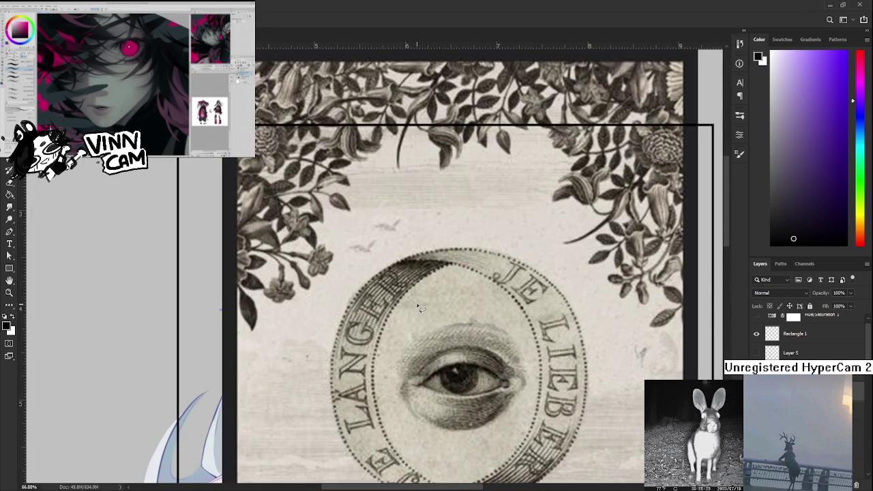
pyautogui.moveTo(417, 292)
pyautogui.mouseDown()
pyautogui.moveTo(406, 451)
pyautogui.moveTo(512, 317)
pyautogui.moveTo(407, 455)
pyautogui.mouseUp()
pyautogui.moveTo(408, 329); pyautogui.dragTo(457, 298)
pyautogui.hotkey('ctrl', 'd')
# Step: Scale the eye cut-out down and position it inside the central goblet
pyautogui.scroll(-2, 555, 361)
pyautogui.scroll(-2, 555, 362)
pyautogui.scroll(-2, 555, 361)
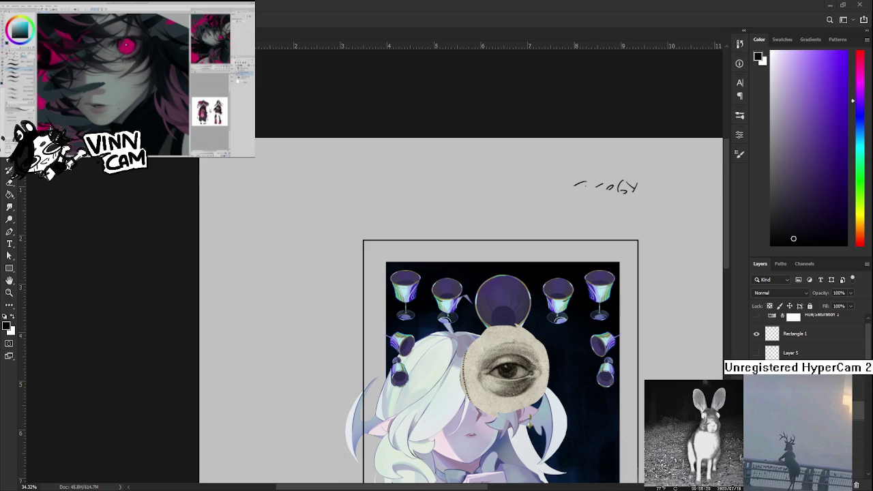
pyautogui.scroll(1, 517, 388)
pyautogui.scroll(1, 517, 389)
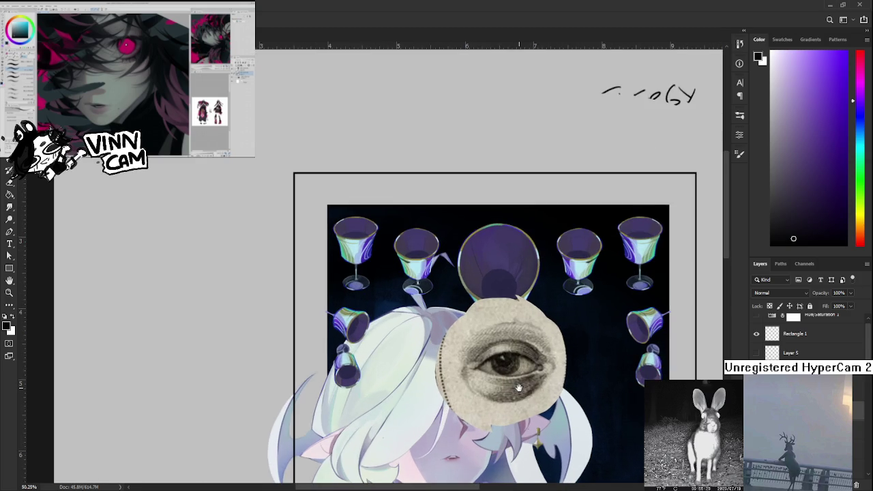
pyautogui.scroll(1, 519, 390)
pyautogui.scroll(1, 519, 389)
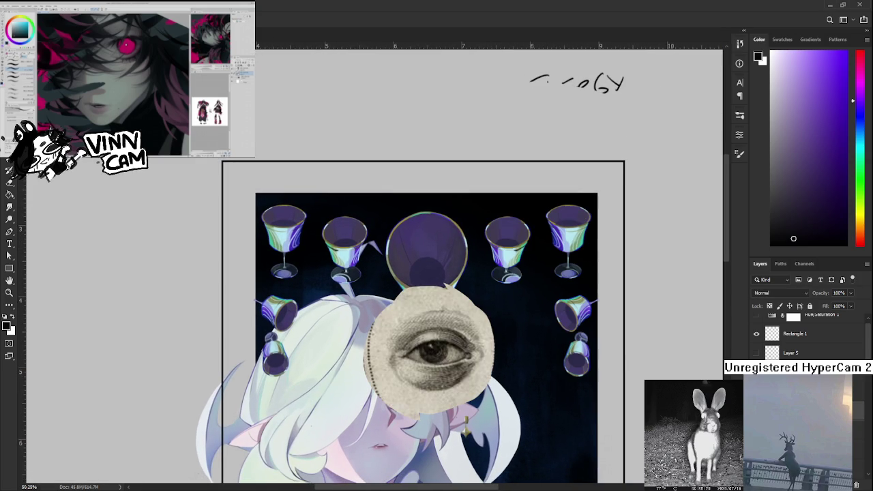
pyautogui.hotkey('ctrl', 't')
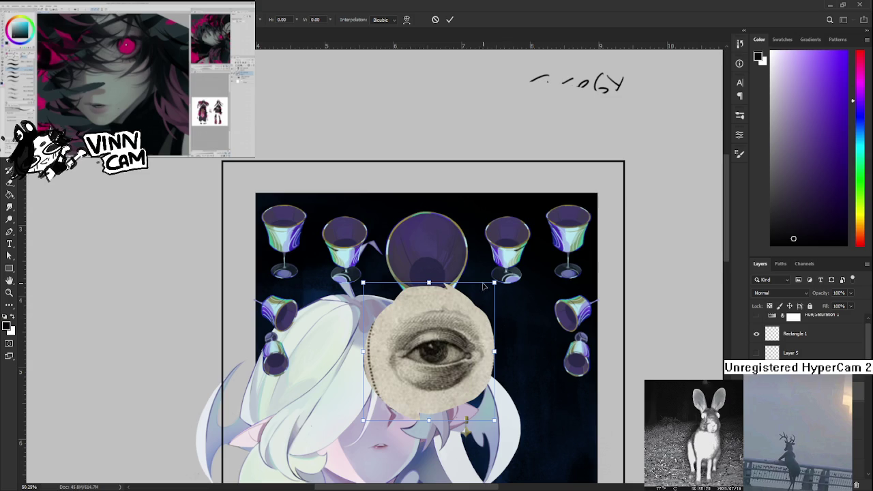
pyautogui.moveTo(495, 282); pyautogui.dragTo(453, 321)
pyautogui.moveTo(406, 367); pyautogui.dragTo(430, 273)
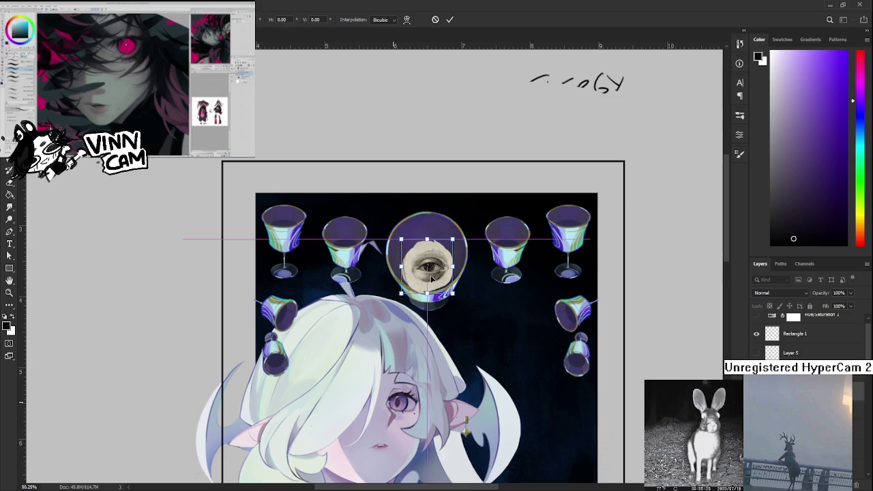
pyautogui.scroll(1, 429, 278)
pyautogui.scroll(5, 430, 278)
pyautogui.moveTo(529, 176); pyautogui.dragTo(479, 198)
pyautogui.press('Return')
# Step: Erase the eye patch's top and left edges to smooth the bumps
pyautogui.press('e')
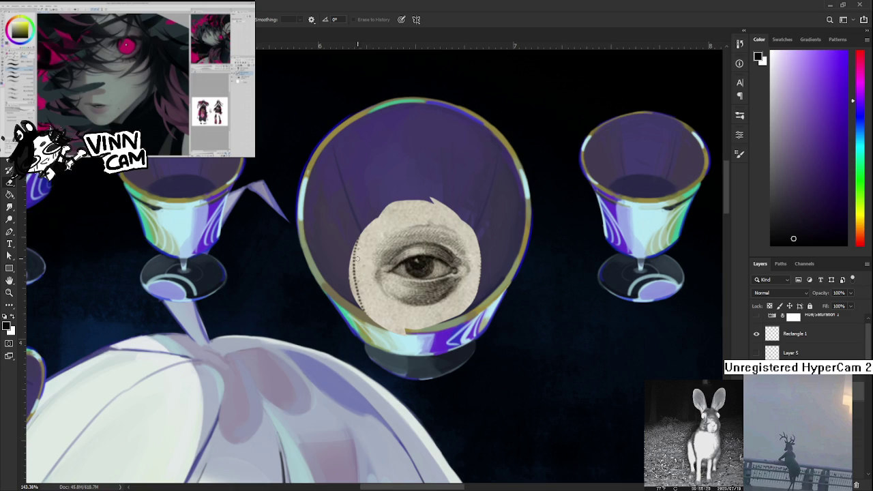
pyautogui.moveTo(369, 265); pyautogui.dragTo(358, 292)
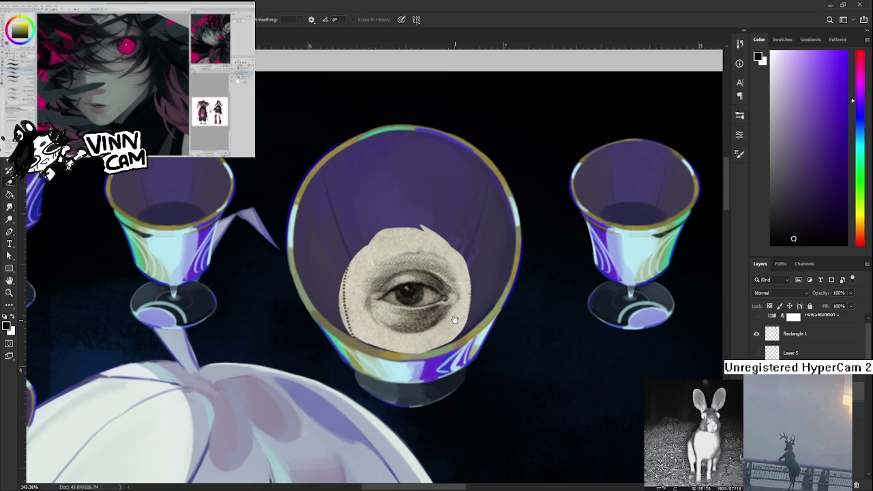
pyautogui.moveTo(455, 331); pyautogui.dragTo(442, 347)
pyautogui.moveTo(364, 255); pyautogui.dragTo(369, 244)
pyautogui.moveTo(455, 259); pyautogui.dragTo(380, 240)
pyautogui.moveTo(326, 297); pyautogui.dragTo(345, 294)
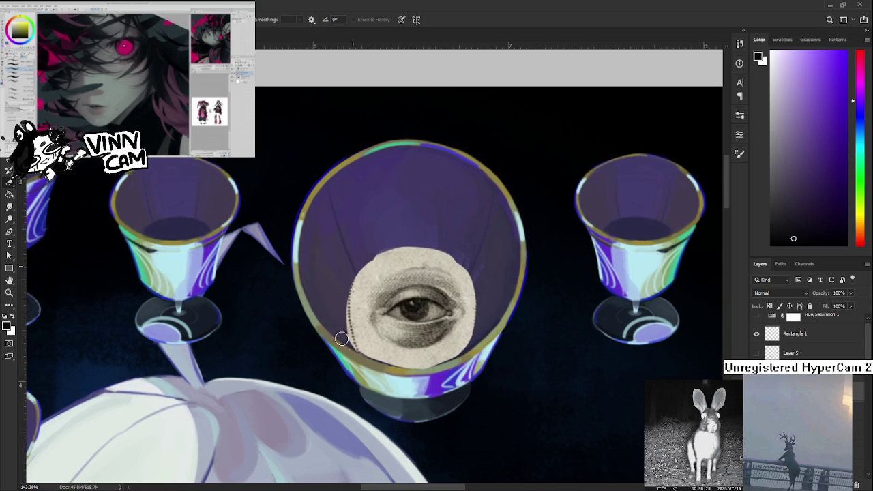
pyautogui.moveTo(345, 331)
pyautogui.mouseDown()
pyautogui.moveTo(351, 273)
pyautogui.moveTo(364, 339)
pyautogui.moveTo(351, 347)
pyautogui.mouseUp()
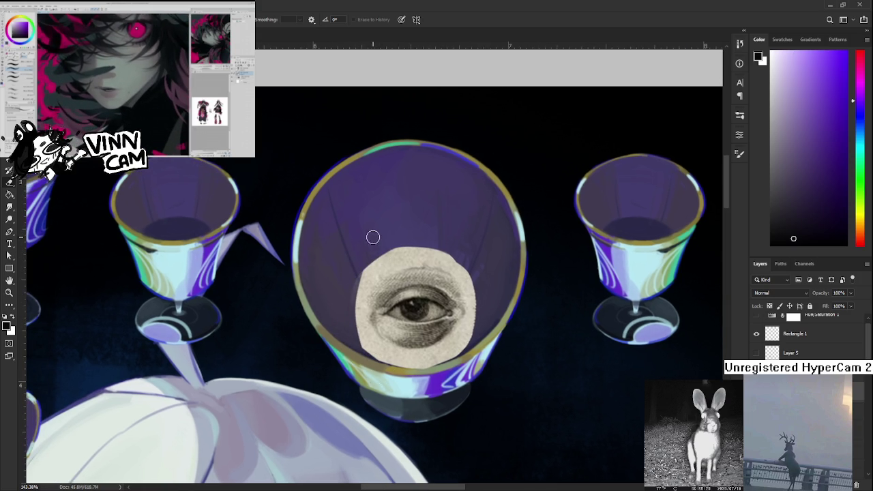
# Step: Paint sampled beige over the notches on the patch's left and right edges
pyautogui.press('b')
pyautogui.keyDown('alt'); pyautogui.click(374, 273); pyautogui.keyUp('alt')
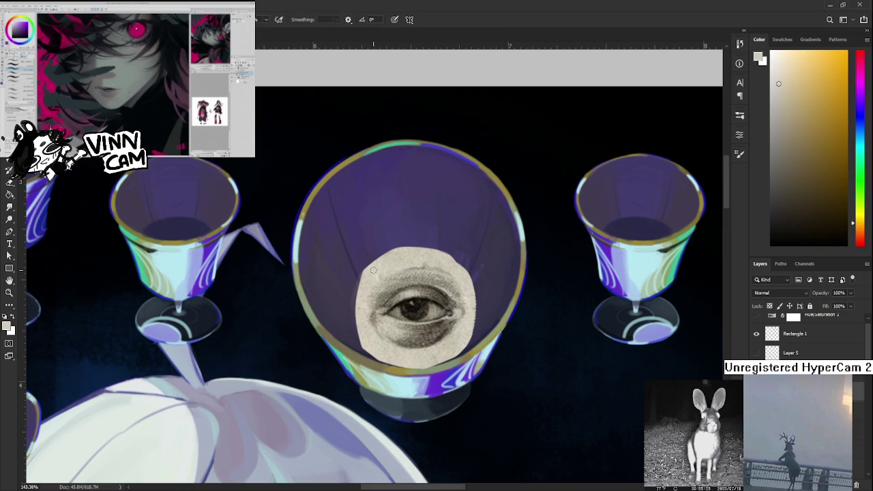
pyautogui.moveTo(361, 281); pyautogui.dragTo(357, 341)
pyautogui.keyDown('alt'); pyautogui.click(459, 333); pyautogui.keyUp('alt')
pyautogui.moveTo(475, 292); pyautogui.dragTo(477, 334)
pyautogui.scroll(-2, 431, 335)
# Step: Zoom in and out repeatedly to review the eye inside the central goblet
pyautogui.scroll(-4, 431, 336)
pyautogui.scroll(-4, 431, 335)
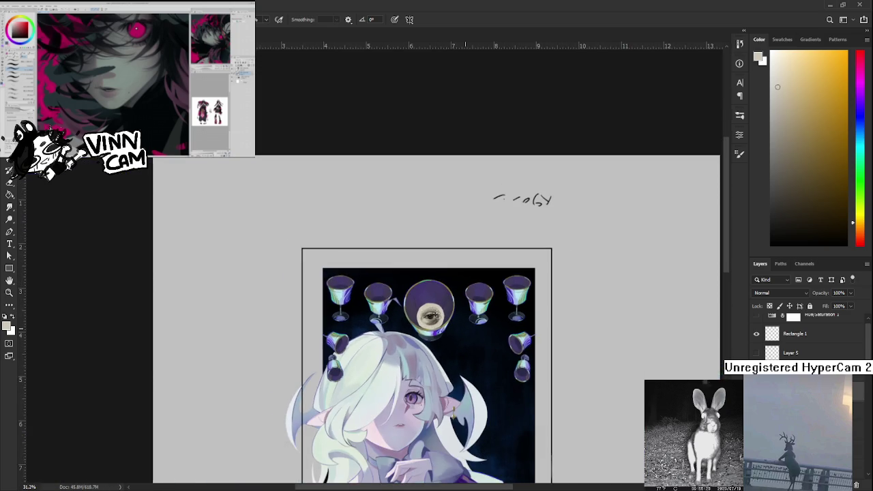
pyautogui.scroll(1, 431, 335)
pyautogui.scroll(3, 431, 335)
pyautogui.scroll(1, 436, 321)
pyautogui.scroll(1, 454, 256)
pyautogui.scroll(-3, 454, 255)
pyautogui.scroll(-1, 453, 252)
pyautogui.scroll(-1, 452, 249)
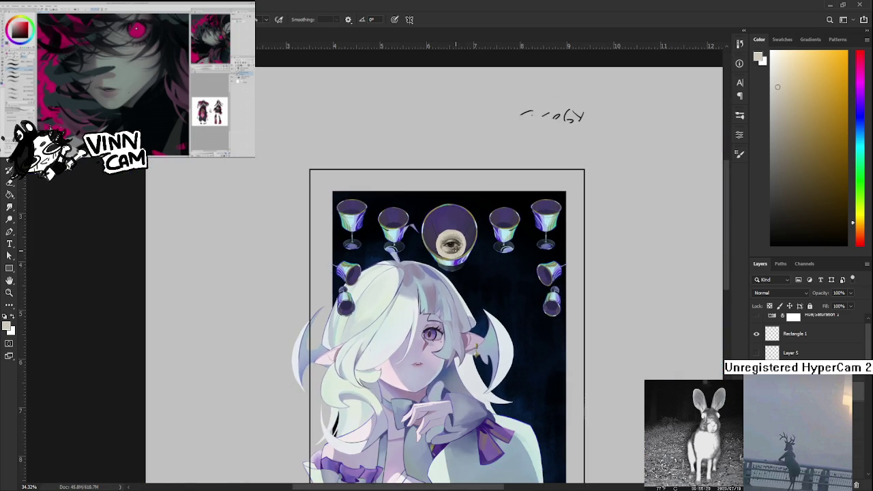
pyautogui.scroll(-1, 452, 245)
pyautogui.scroll(-1, 370, 161)
pyautogui.scroll(4, 370, 167)
pyautogui.scroll(5, 374, 184)
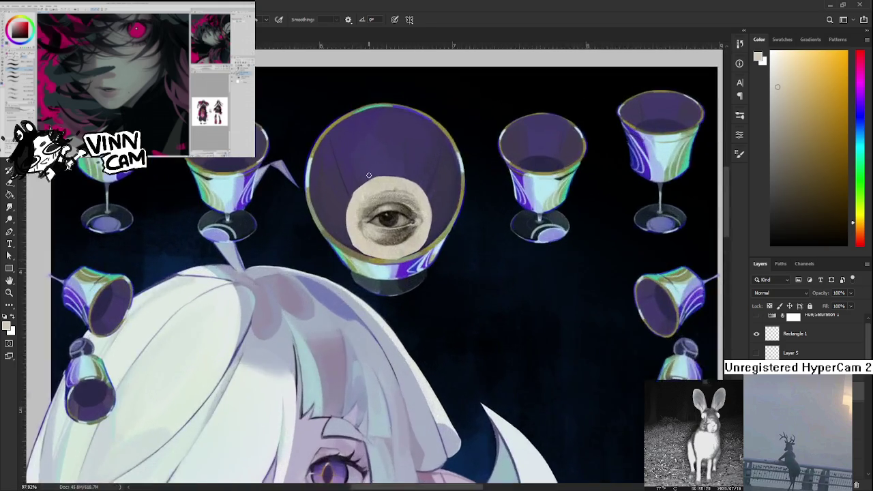
pyautogui.scroll(4, 378, 199)
pyautogui.scroll(-2, 396, 225)
pyautogui.scroll(-1, 436, 276)
pyautogui.scroll(-1, 440, 281)
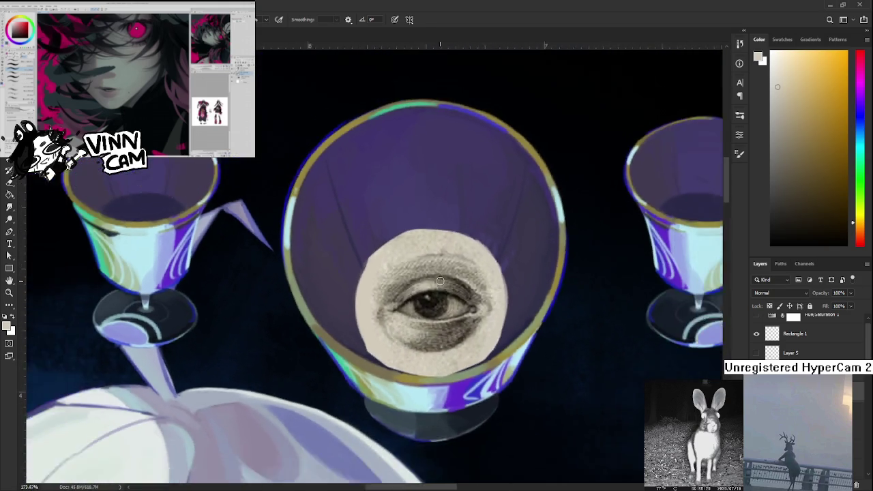
pyautogui.scroll(1, 440, 280)
pyautogui.scroll(-1, 441, 280)
pyautogui.scroll(-1, 441, 280)
pyautogui.scroll(-2, 440, 279)
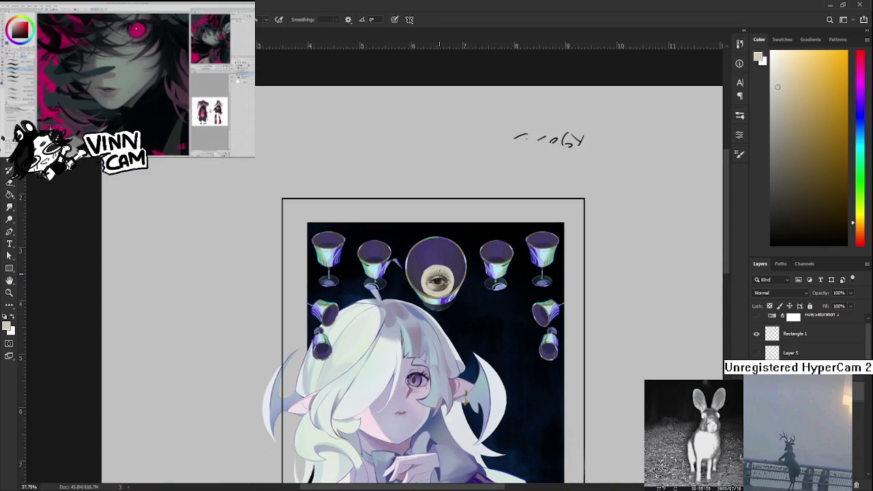
pyautogui.scroll(-2, 438, 272)
pyautogui.scroll(1, 409, 225)
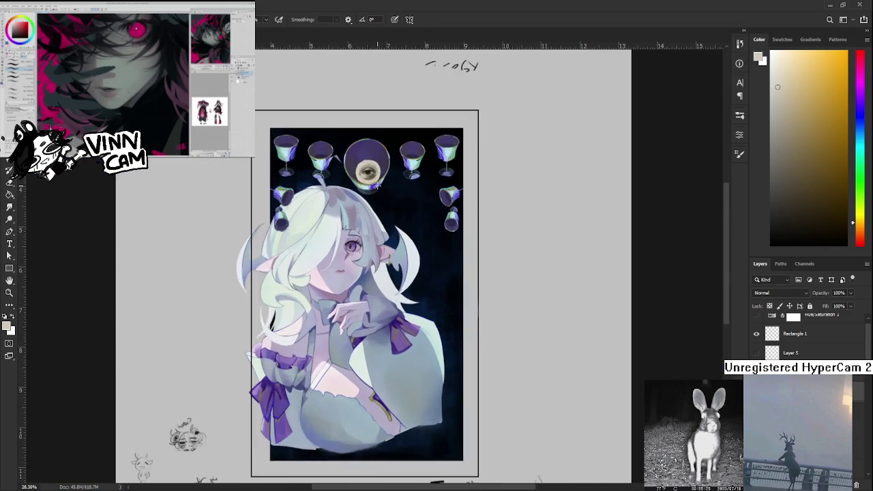
pyautogui.scroll(2, 380, 185)
pyautogui.scroll(2, 382, 185)
pyautogui.scroll(1, 473, 169)
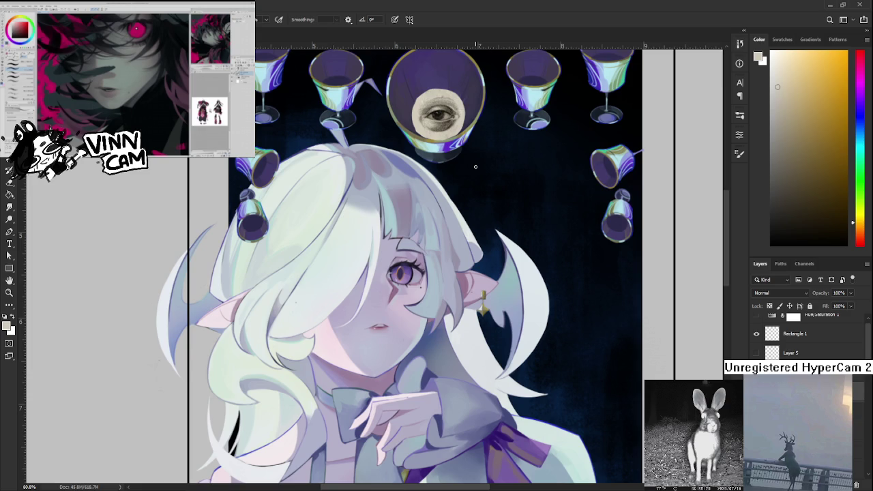
pyautogui.scroll(-2, 473, 171)
pyautogui.scroll(-1, 474, 171)
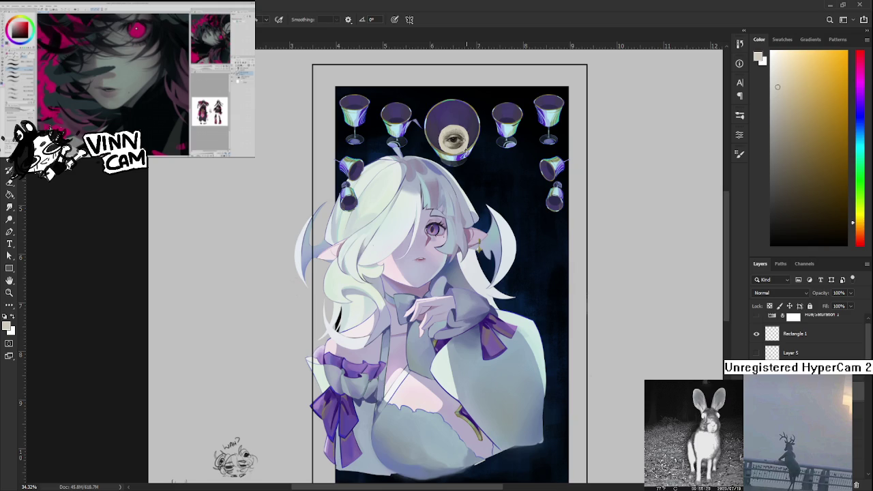
pyautogui.scroll(3, 461, 142)
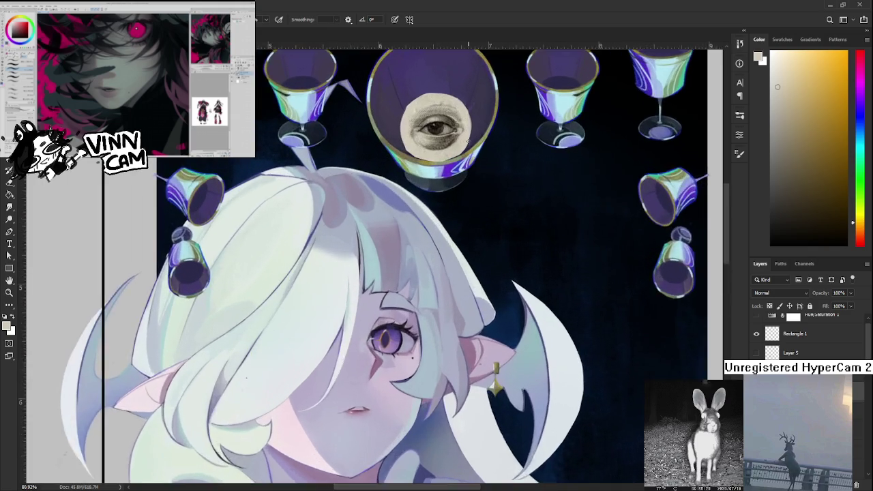
pyautogui.scroll(3, 461, 141)
# Step: Frame the whole illustration and make Layer 5's rough sketch lines visible
pyautogui.moveTo(444, 237); pyautogui.dragTo(444, 263)
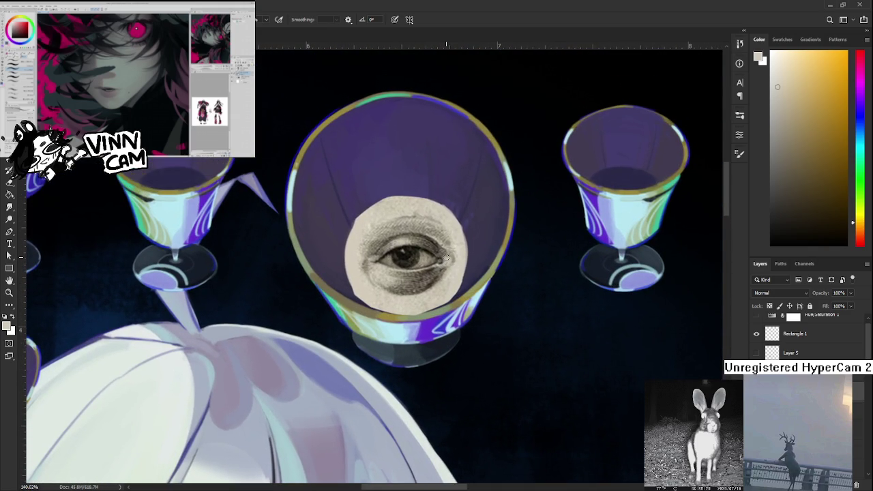
pyautogui.scroll(-5, 447, 258)
pyautogui.scroll(4, 446, 258)
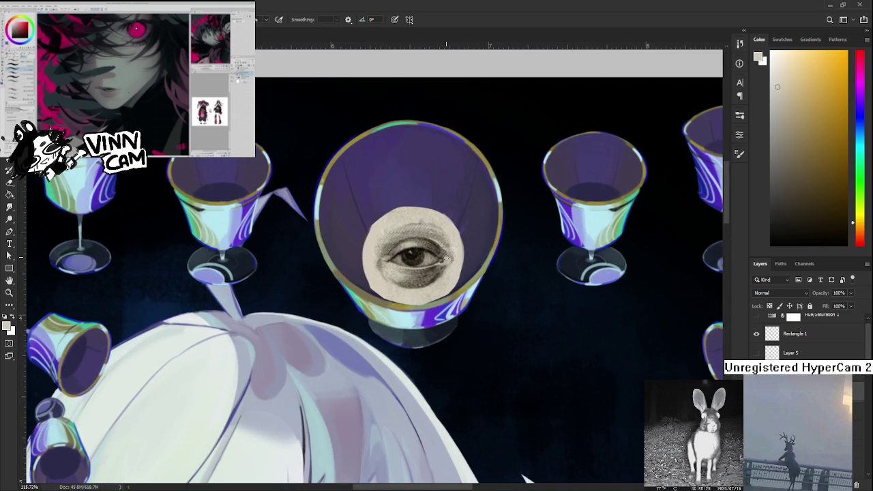
pyautogui.scroll(-3, 441, 244)
pyautogui.scroll(-2, 441, 245)
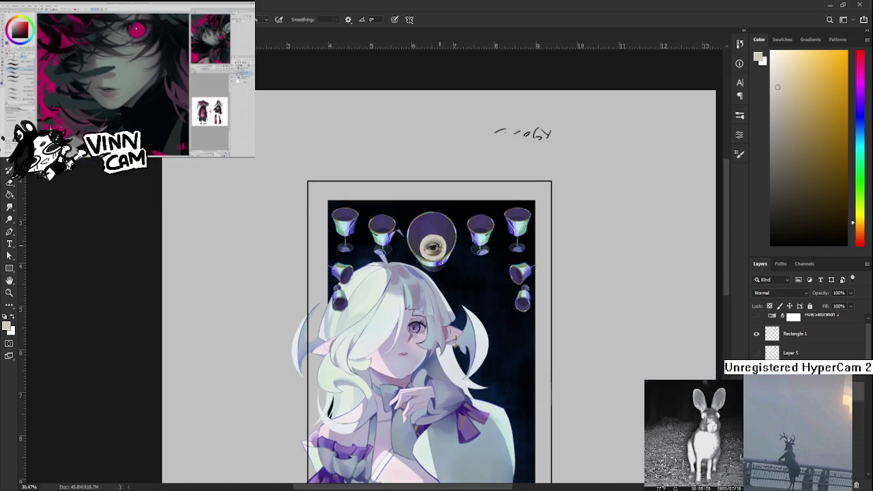
pyautogui.moveTo(440, 239); pyautogui.dragTo(440, 164)
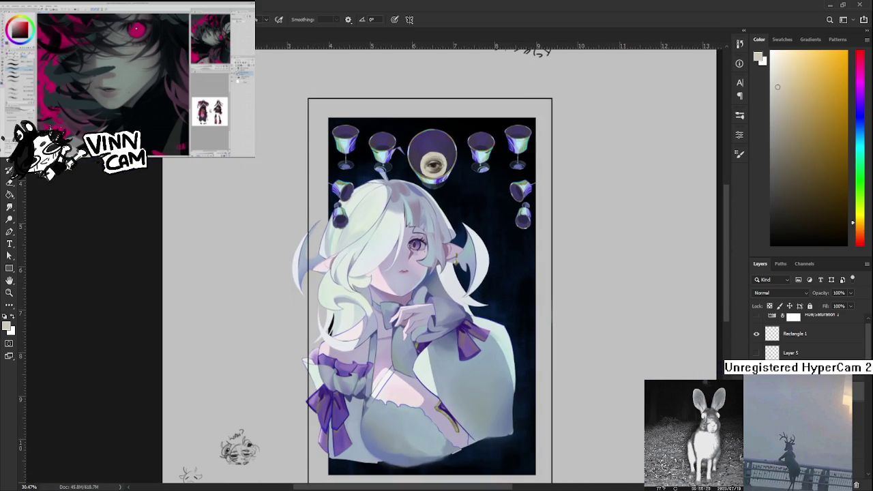
pyautogui.click(756, 353)
pyautogui.moveTo(444, 273); pyautogui.dragTo(461, 233)
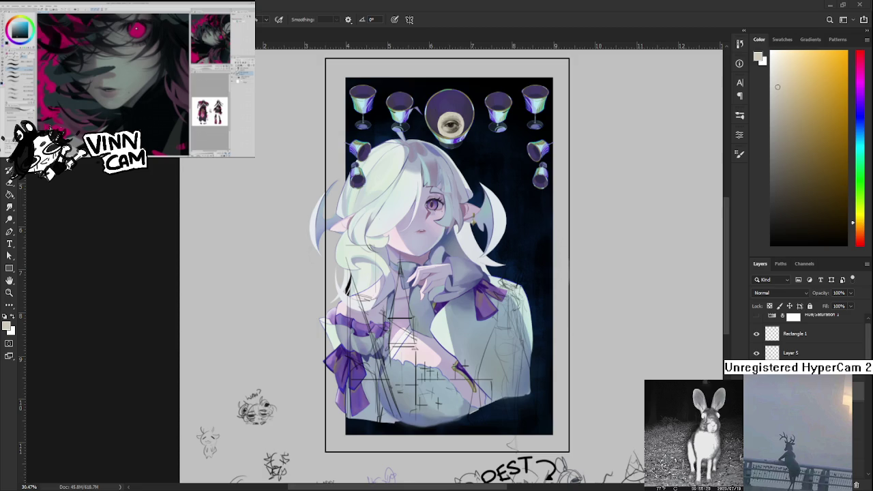
pyautogui.hotkey('ctrl', 'v')
pyautogui.scroll(-3, 266, 126)
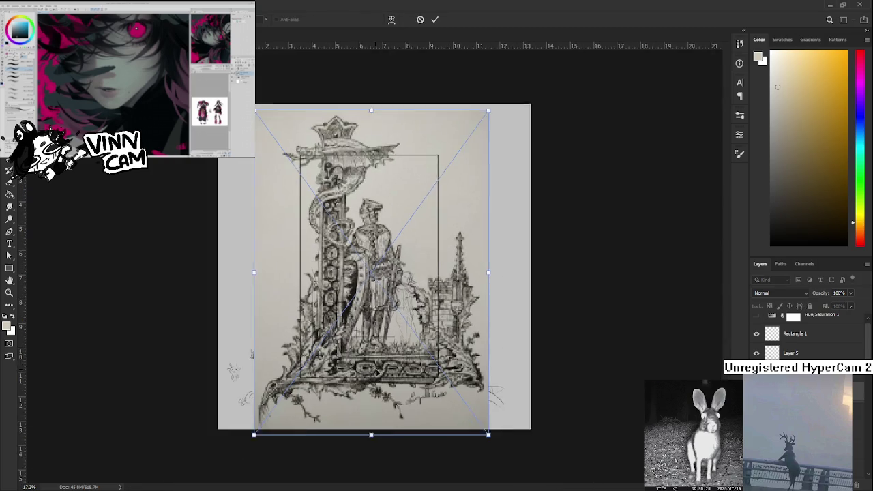
pyautogui.moveTo(266, 126); pyautogui.dragTo(424, 341)
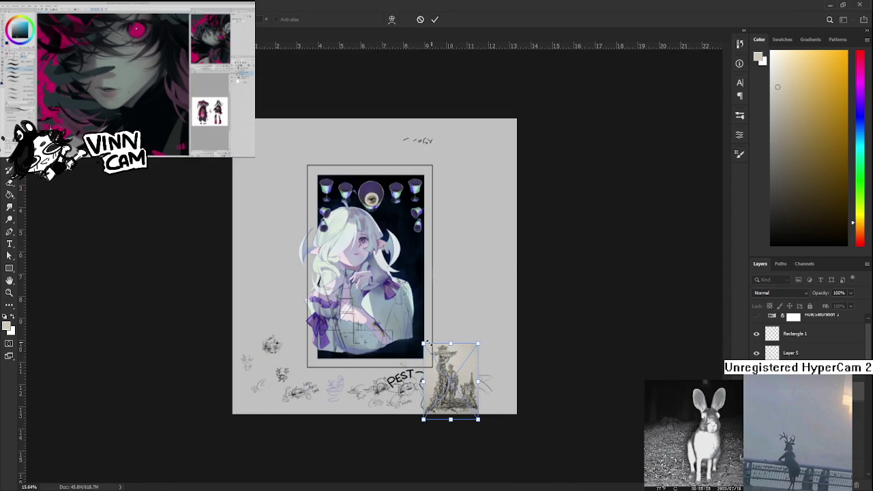
pyautogui.moveTo(451, 382); pyautogui.dragTo(317, 315)
pyautogui.scroll(5, 351, 291)
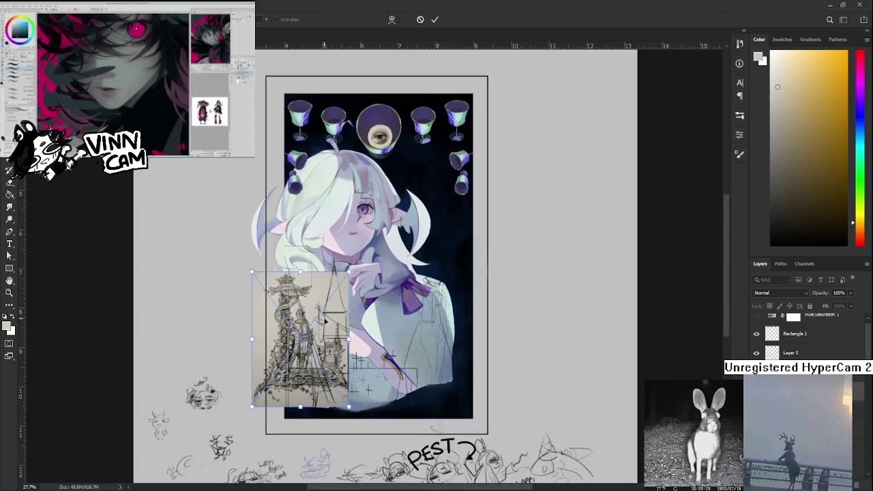
pyautogui.moveTo(332, 361)
pyautogui.mouseDown()
pyautogui.moveTo(456, 397)
pyautogui.moveTo(604, 354)
pyautogui.mouseUp()
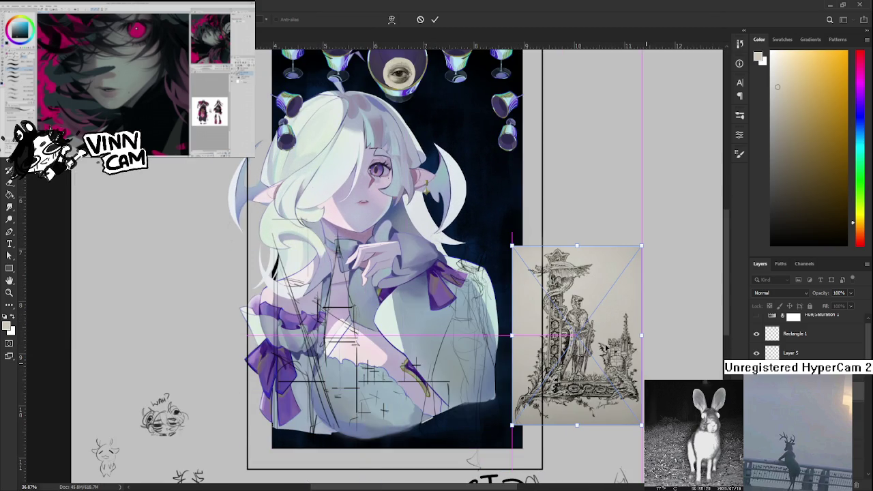
pyautogui.press('Return')
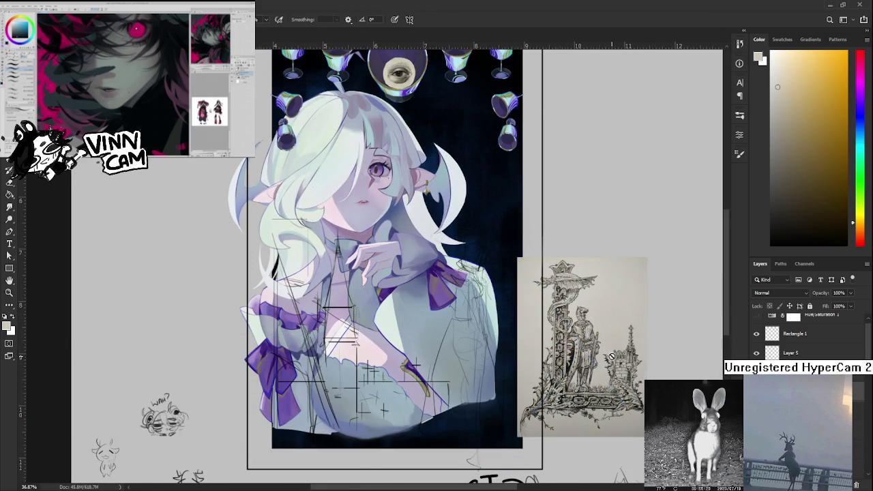
pyautogui.scroll(-2, 605, 349)
pyautogui.scroll(2, 604, 347)
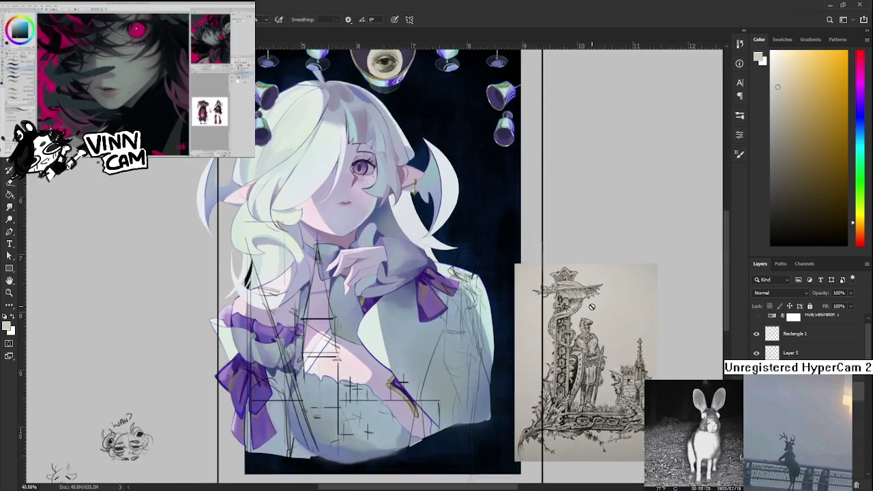
pyautogui.scroll(3, 596, 320)
pyautogui.scroll(2, 590, 303)
pyautogui.scroll(-2, 567, 275)
pyautogui.scroll(-2, 546, 327)
pyautogui.scroll(1, 526, 370)
pyautogui.scroll(1, 519, 369)
pyautogui.moveTo(520, 368); pyautogui.dragTo(514, 382)
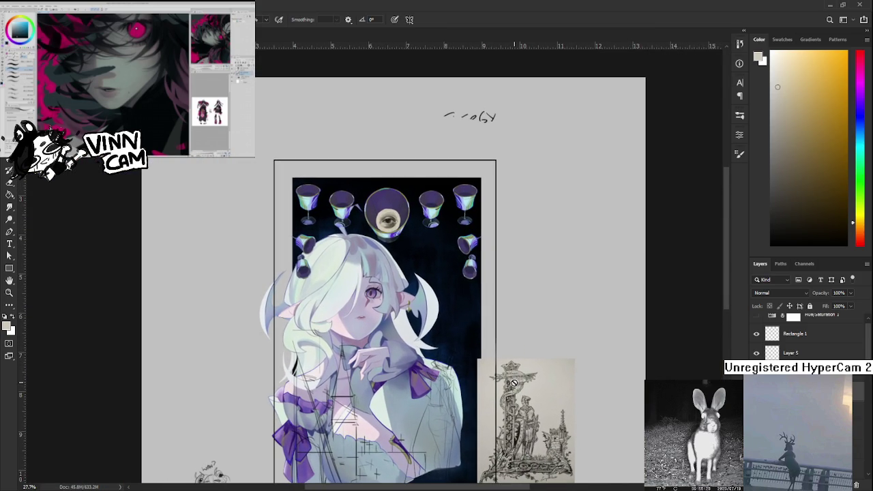
pyautogui.moveTo(494, 428); pyautogui.dragTo(524, 393)
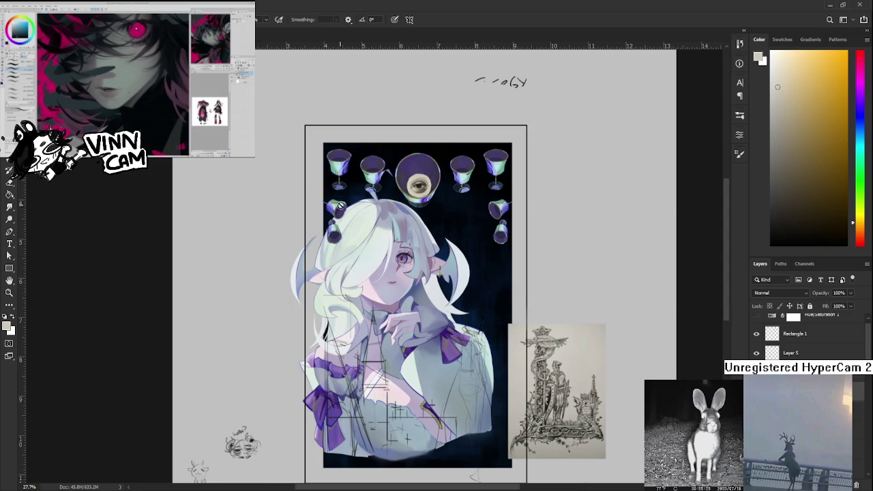
pyautogui.scroll(3, 369, 187)
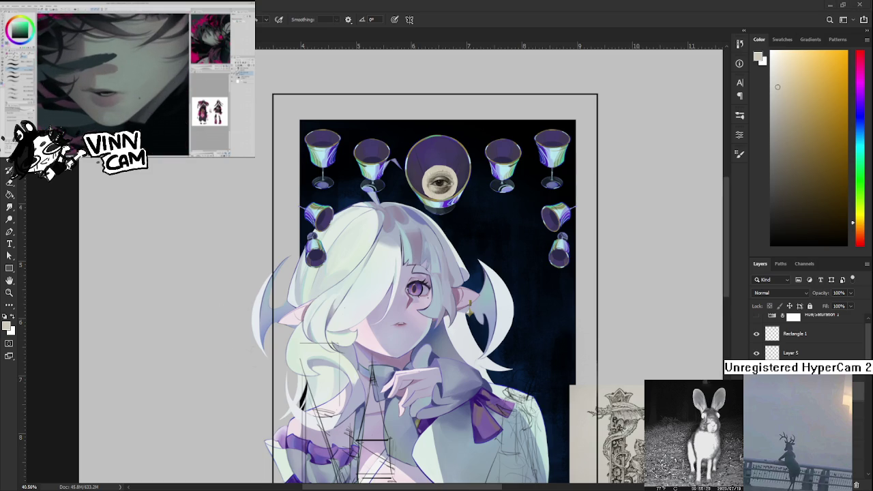
# Step: Toggle the eye in the central goblet on and off to compare with and without it
pyautogui.scroll(-3, 584, 246)
pyautogui.scroll(2, 567, 238)
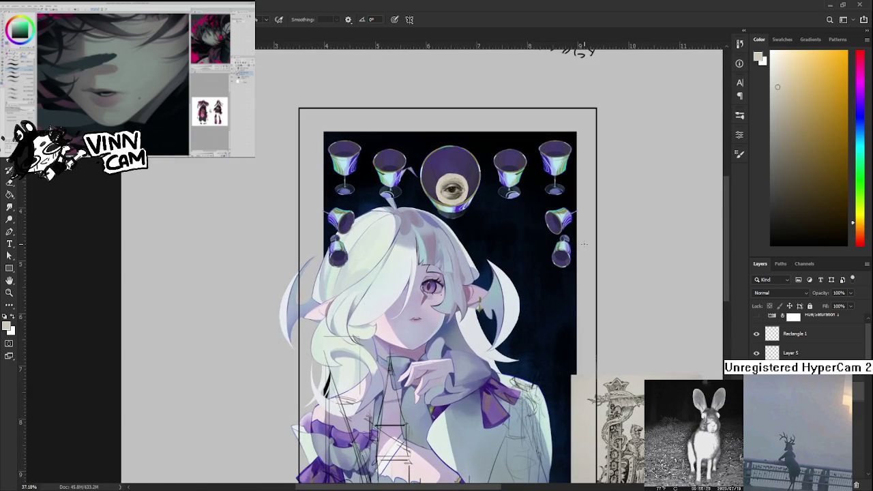
pyautogui.moveTo(555, 311); pyautogui.dragTo(561, 273)
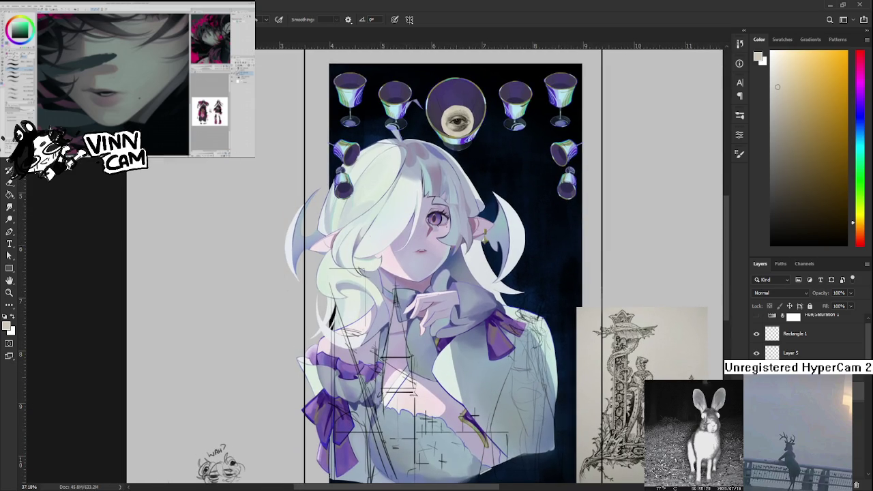
pyautogui.scroll(5, 558, 238)
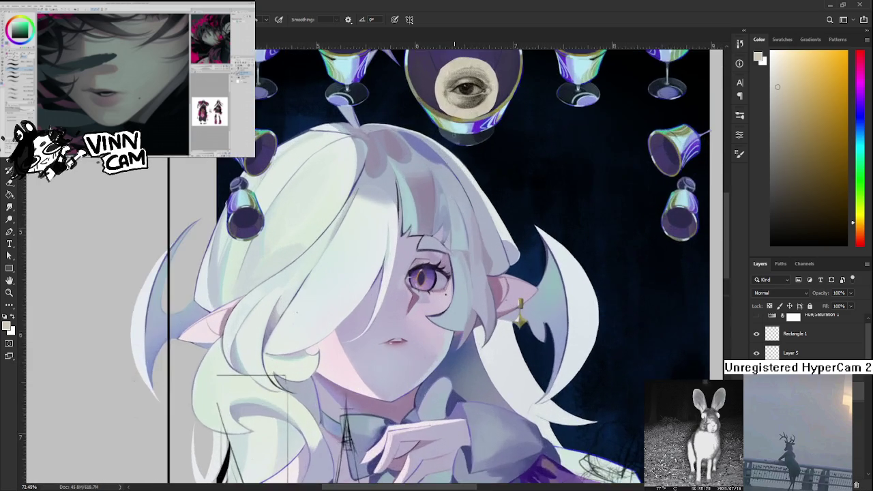
pyautogui.scroll(5, 558, 238)
pyautogui.hotkey('ctrl', ',')
pyautogui.hotkey('ctrl', ',')
pyautogui.hotkey('ctrl', ',')
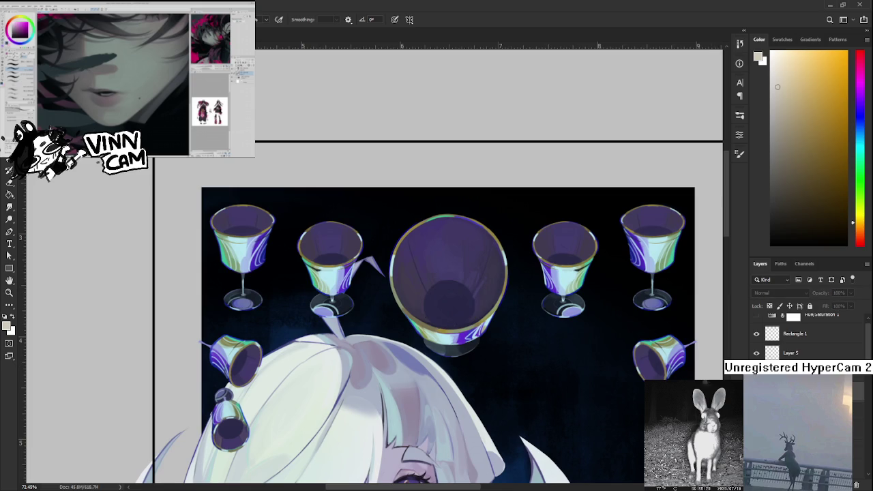
pyautogui.hotkey('ctrl', ',')
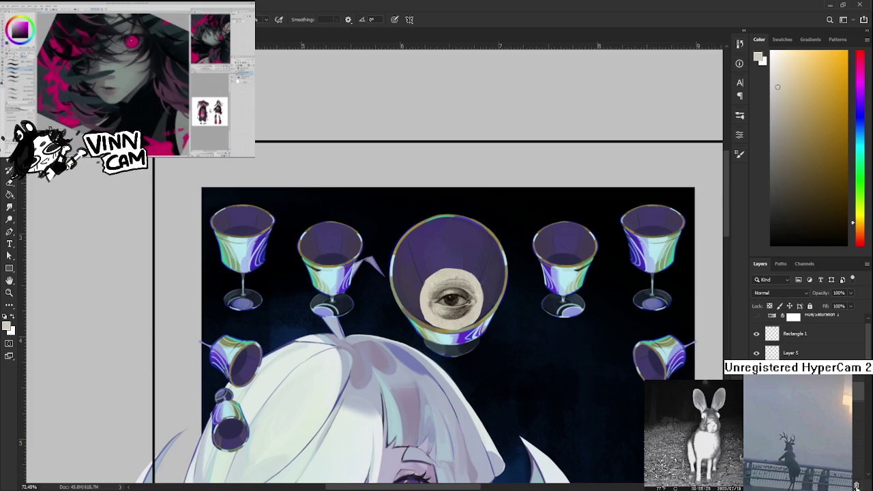
pyautogui.hotkey('ctrl', ',')
# Step: Zoom out to the whole illustration and hide the sketch line art over the figure
pyautogui.scroll(-5, 442, 343)
pyautogui.moveTo(442, 344)
pyautogui.mouseDown()
pyautogui.moveTo(513, 388)
pyautogui.moveTo(491, 214)
pyautogui.mouseUp()
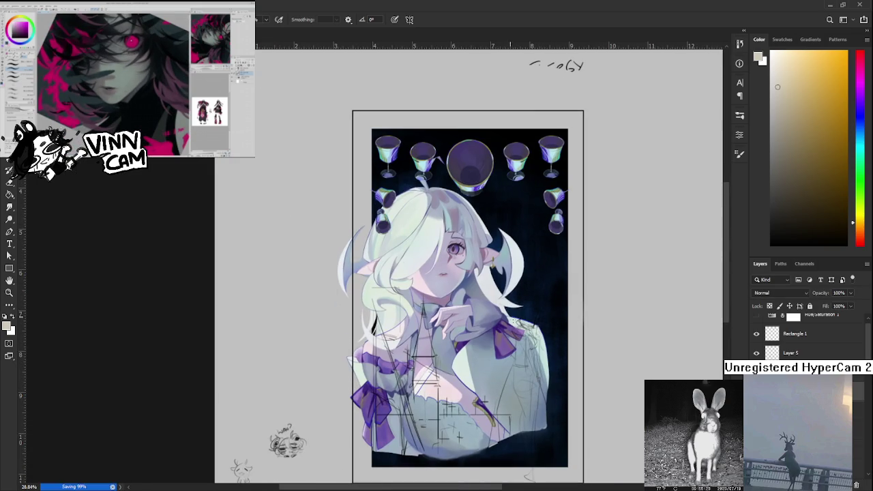
pyautogui.hotkey('ctrl', ',')
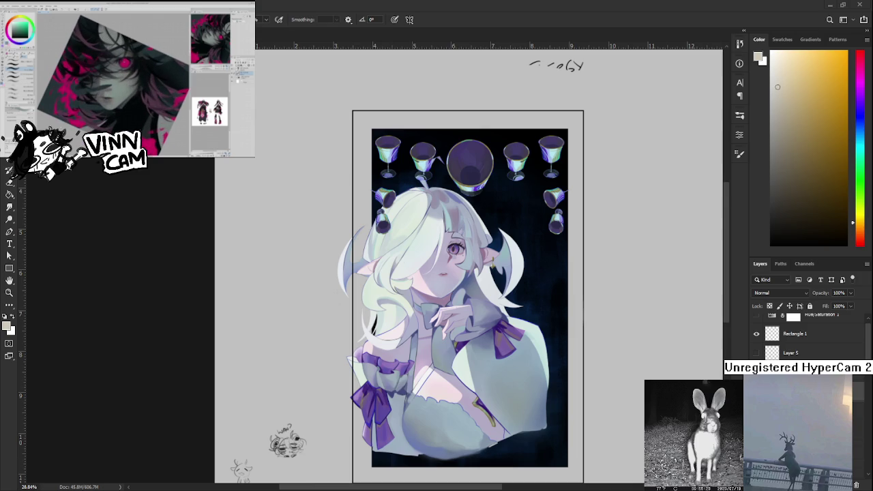
# Step: Zoom and pan until the large central goblet in the top row fills the view
pyautogui.scroll(1, 455, 334)
pyautogui.scroll(1, 455, 334)
pyautogui.scroll(1, 455, 333)
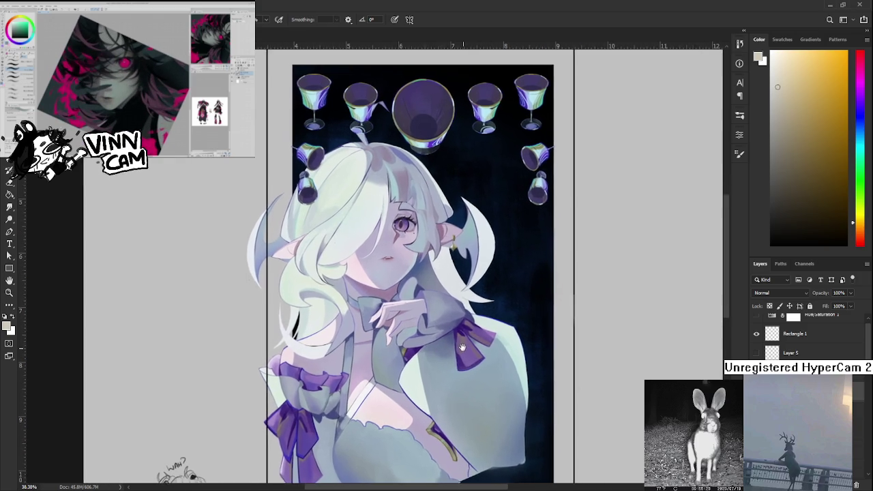
pyautogui.scroll(1, 455, 334)
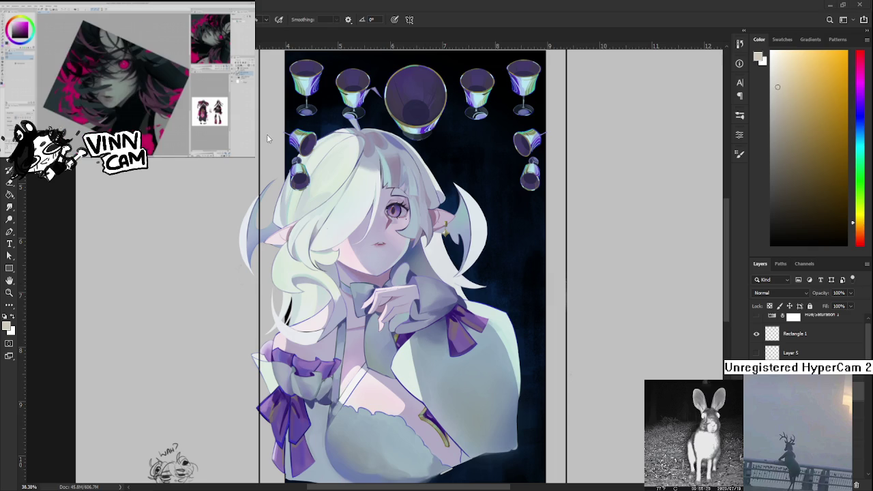
pyautogui.scroll(3, 405, 136)
pyautogui.scroll(2, 404, 135)
pyautogui.moveTo(404, 136); pyautogui.dragTo(367, 368)
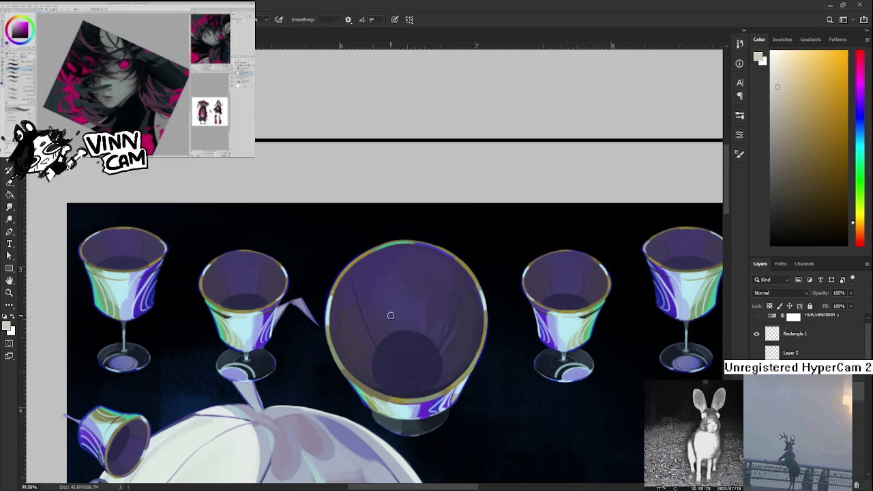
pyautogui.press(']')
pyautogui.press(']')
pyautogui.press(']')
pyautogui.press(']')
pyautogui.press(']')
pyautogui.press(']')
# Step: Paint a beige disc inside the central goblet
pyautogui.click(404, 358)
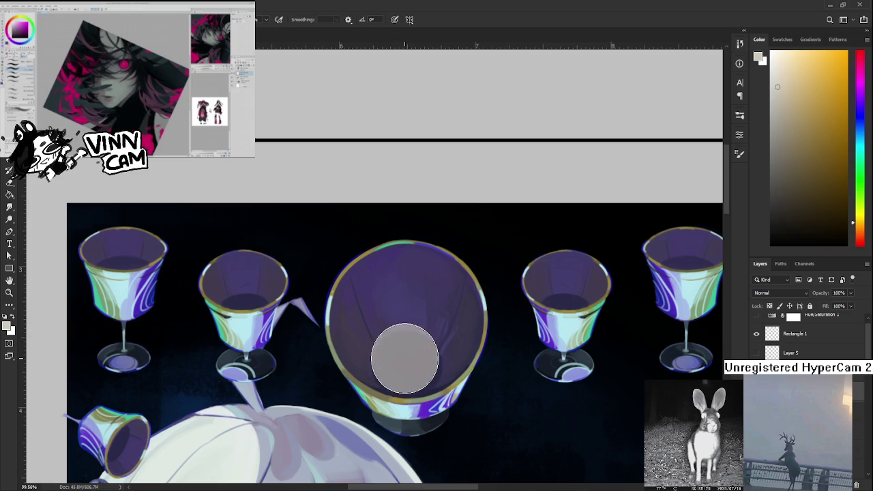
pyautogui.scroll(-2, 610, 382)
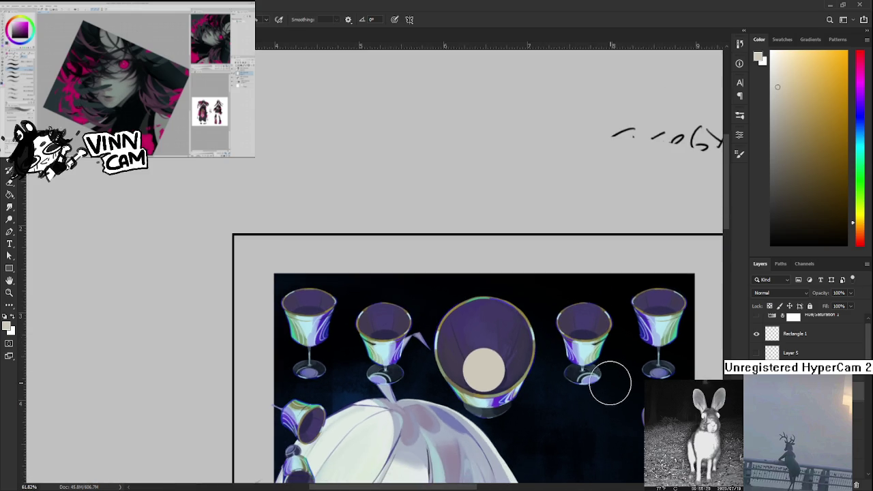
pyautogui.scroll(2, 553, 371)
pyautogui.scroll(2, 553, 370)
# Step: Add a dark black pupil at the disc's centre with a smaller black brush
pyautogui.moveTo(808, 174); pyautogui.dragTo(771, 244)
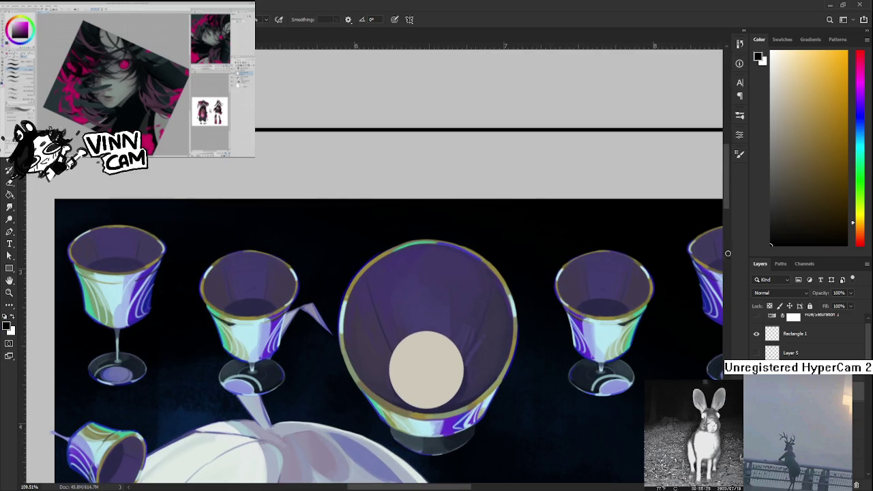
pyautogui.press('[')
pyautogui.press('[')
pyautogui.press('[')
pyautogui.click(424, 371)
pyautogui.click(424, 372)
pyautogui.click(424, 372)
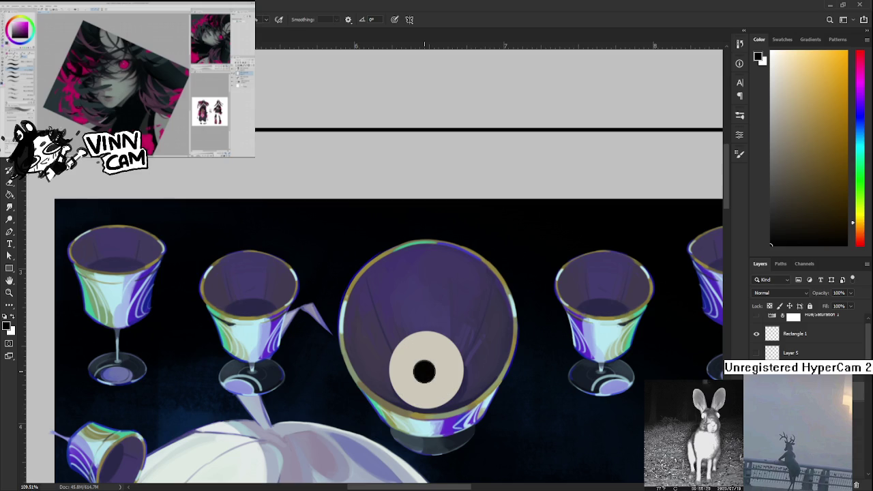
pyautogui.scroll(-2, 549, 372)
pyautogui.scroll(-2, 550, 371)
pyautogui.scroll(2, 550, 372)
pyautogui.scroll(2, 522, 388)
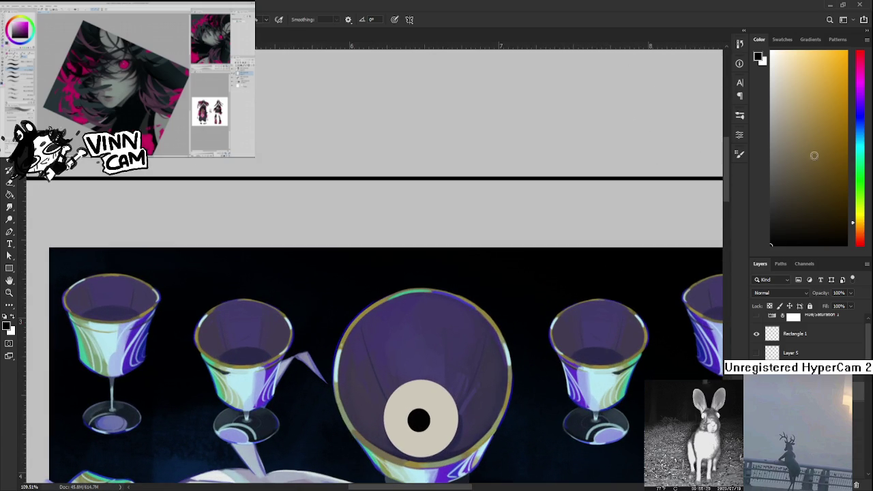
pyautogui.scroll(-1, 492, 341)
pyautogui.scroll(-1, 478, 348)
pyautogui.scroll(1, 460, 347)
pyautogui.scroll(1, 454, 401)
pyautogui.scroll(-1, 454, 401)
pyautogui.scroll(-2, 457, 401)
pyautogui.scroll(-1, 463, 401)
pyautogui.scroll(-1, 466, 401)
pyautogui.scroll(-1, 466, 401)
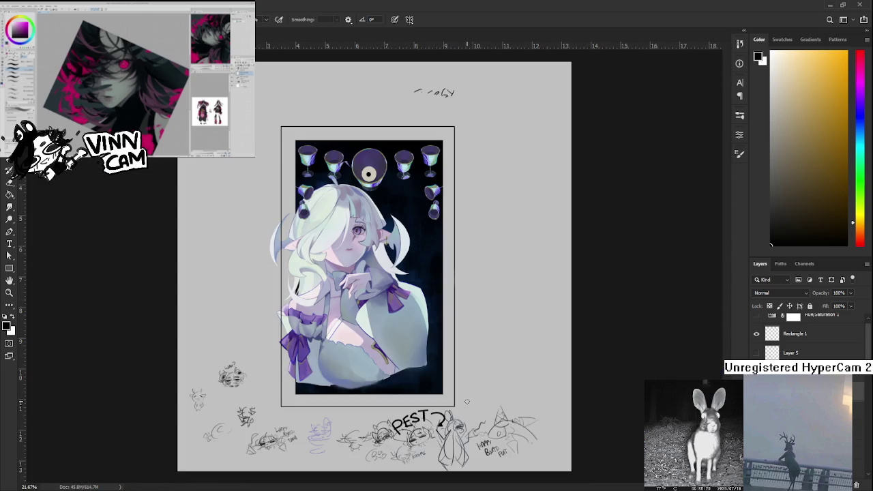
# Step: Zoom in and centre the view on the eye in the central goblet
pyautogui.scroll(1, 399, 232)
pyautogui.scroll(2, 399, 232)
pyautogui.scroll(2, 401, 293)
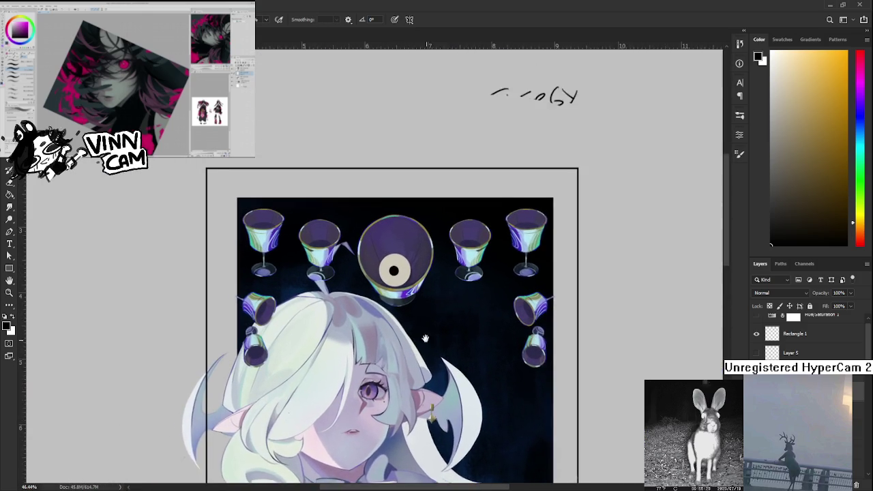
pyautogui.scroll(1, 402, 359)
pyautogui.scroll(2, 403, 358)
pyautogui.scroll(1, 403, 351)
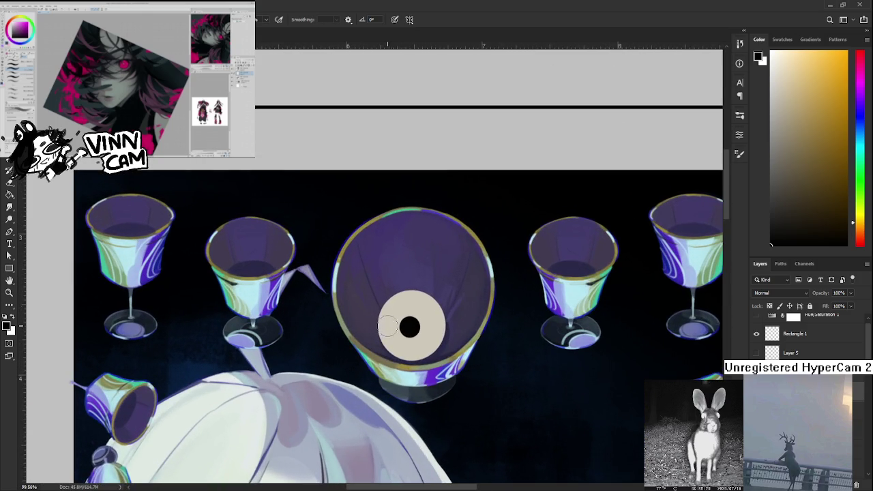
pyautogui.scroll(1, 405, 343)
pyautogui.moveTo(404, 342); pyautogui.dragTo(416, 378)
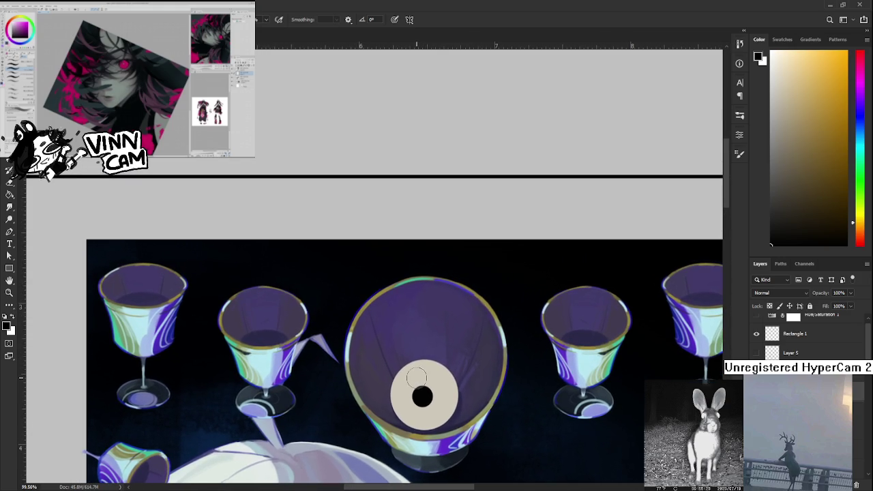
# Step: Lasso the painted eye and cut it out with Ctrl+X
pyautogui.press('l')
pyautogui.moveTo(426, 345); pyautogui.dragTo(389, 318)
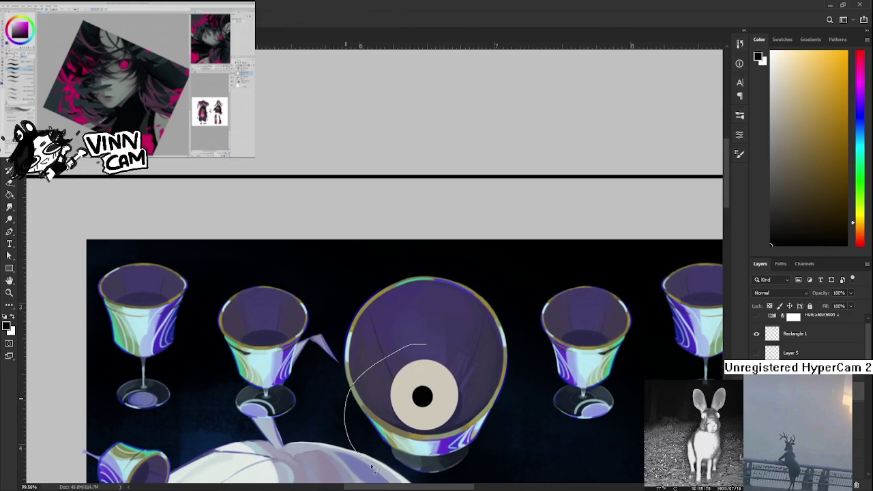
pyautogui.scroll(-2, 487, 345)
pyautogui.scroll(-1, 488, 341)
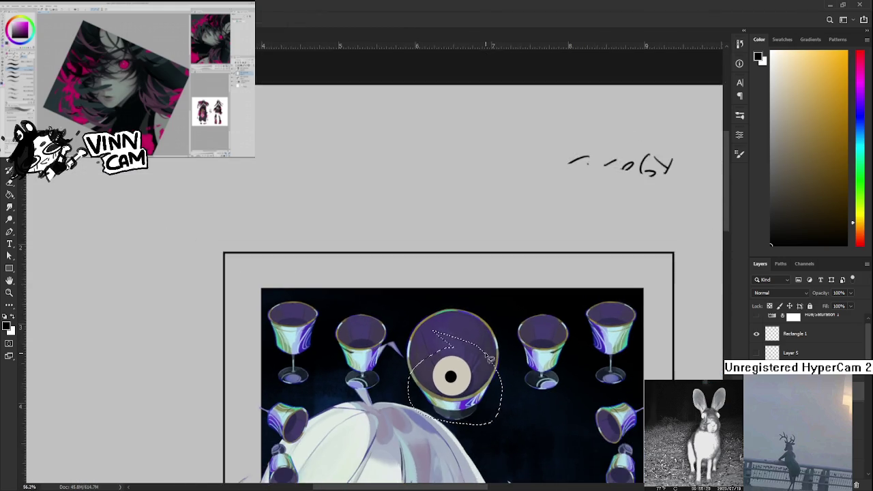
pyautogui.scroll(-1, 490, 337)
pyautogui.hotkey('ctrl', 'x')
pyautogui.scroll(-1, 490, 327)
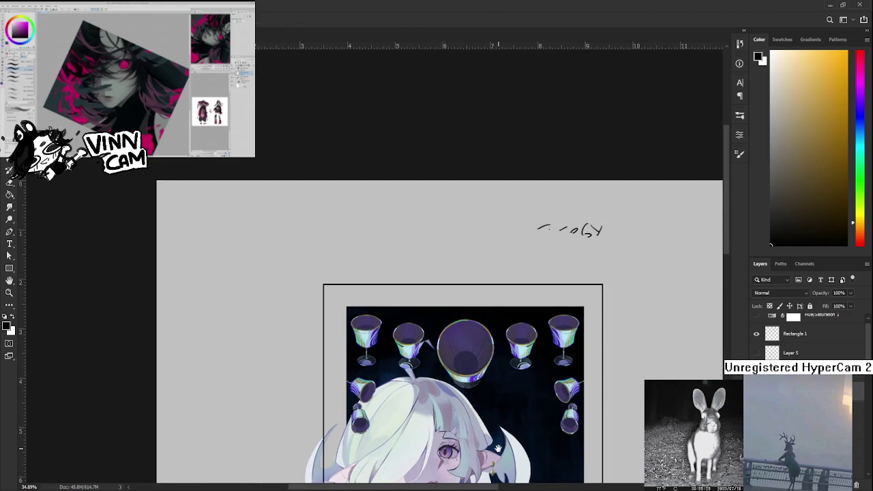
pyautogui.scroll(-3, 489, 318)
pyautogui.scroll(-2, 488, 308)
pyautogui.moveTo(489, 307)
pyautogui.mouseDown()
pyautogui.moveTo(470, 377)
pyautogui.moveTo(457, 339)
pyautogui.mouseUp()
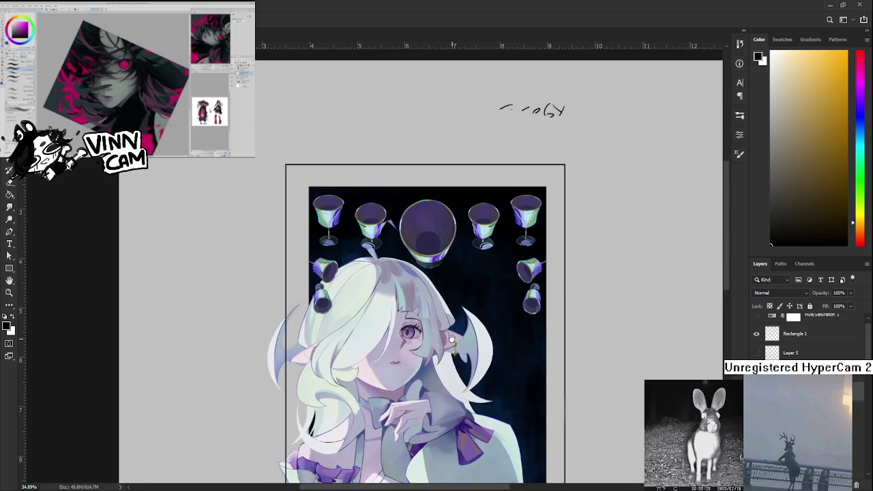
pyautogui.moveTo(457, 339); pyautogui.dragTo(447, 343)
pyautogui.scroll(5, 447, 343)
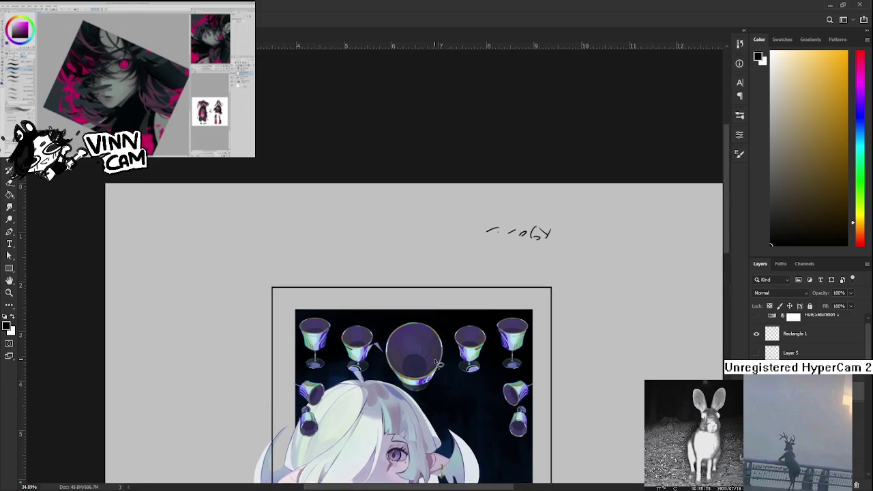
pyautogui.scroll(2, 434, 362)
pyautogui.scroll(2, 435, 362)
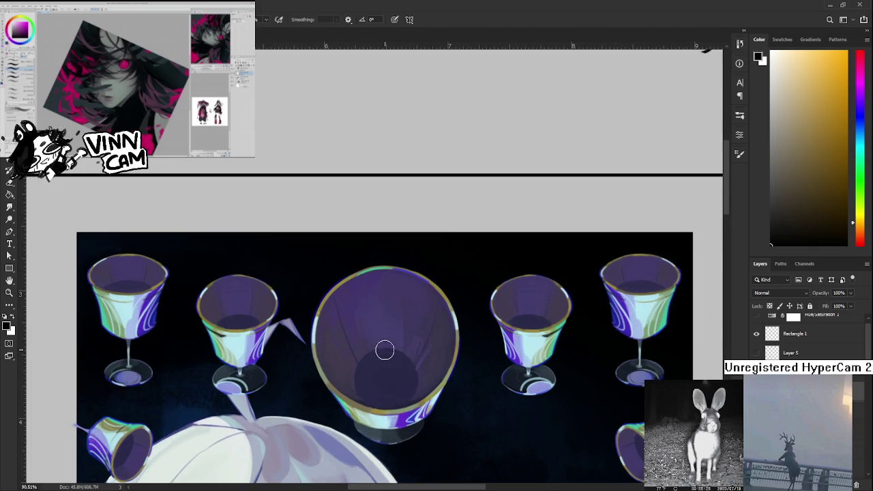
pyautogui.click(383, 359)
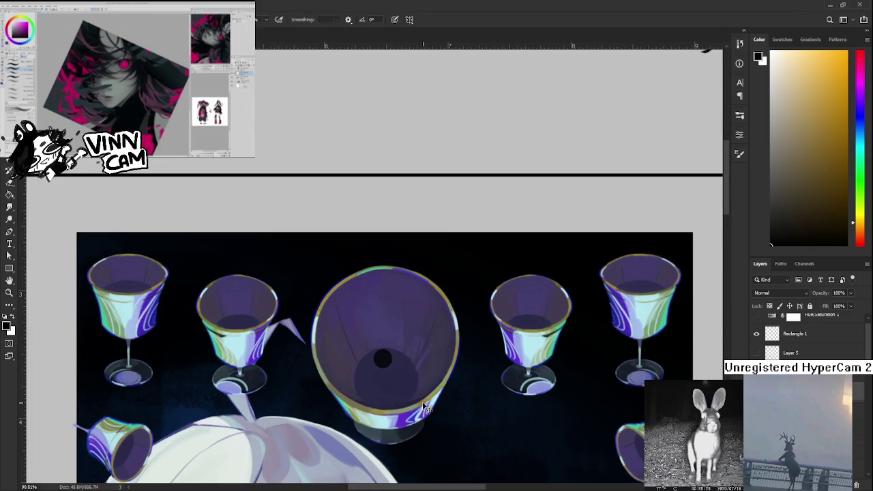
pyautogui.hotkey('ctrl', 'z')
pyautogui.moveTo(393, 417)
pyautogui.mouseDown()
pyautogui.moveTo(432, 350)
pyautogui.moveTo(430, 387)
pyautogui.mouseUp()
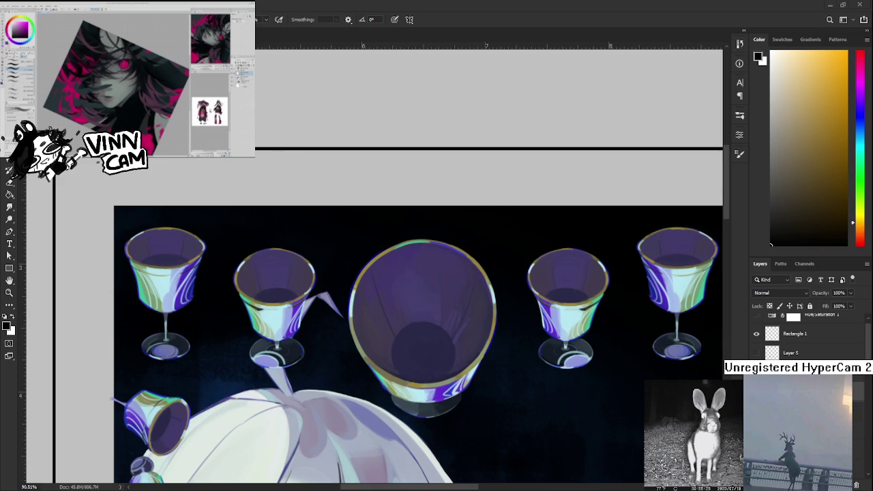
pyautogui.scroll(-5, 477, 396)
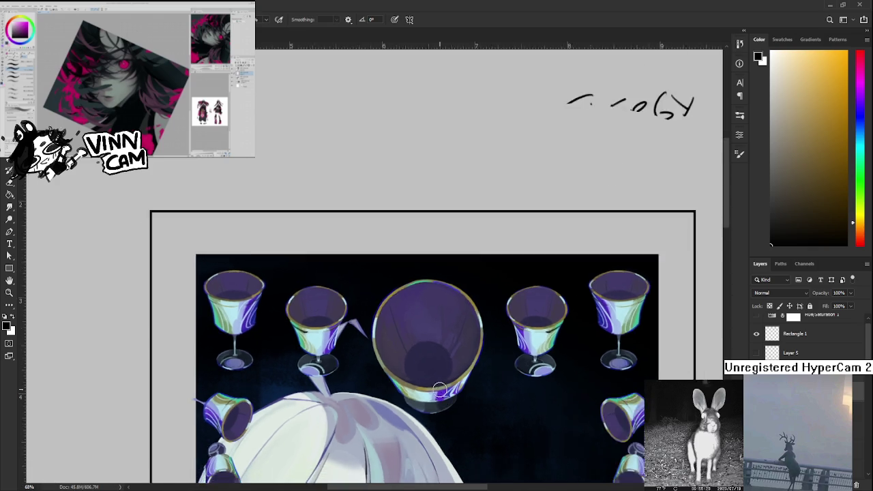
pyautogui.moveTo(331, 204); pyautogui.dragTo(300, 241)
pyautogui.moveTo(301, 208); pyautogui.dragTo(332, 236)
pyautogui.moveTo(344, 204)
pyautogui.mouseDown()
pyautogui.moveTo(353, 242)
pyautogui.moveTo(339, 270)
pyautogui.mouseUp()
pyautogui.hotkey('ctrl', 'z')
pyautogui.moveTo(325, 225); pyautogui.dragTo(327, 262)
pyautogui.moveTo(326, 227); pyautogui.dragTo(326, 257)
pyautogui.scroll(-1, 347, 267)
pyautogui.scroll(-1, 347, 267)
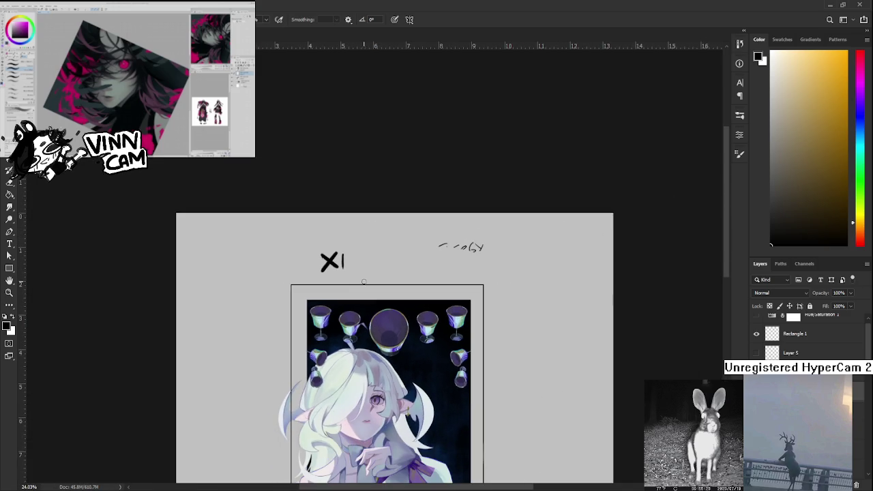
pyautogui.scroll(2, 373, 317)
pyautogui.scroll(1, 374, 317)
pyautogui.moveTo(374, 316); pyautogui.dragTo(367, 249)
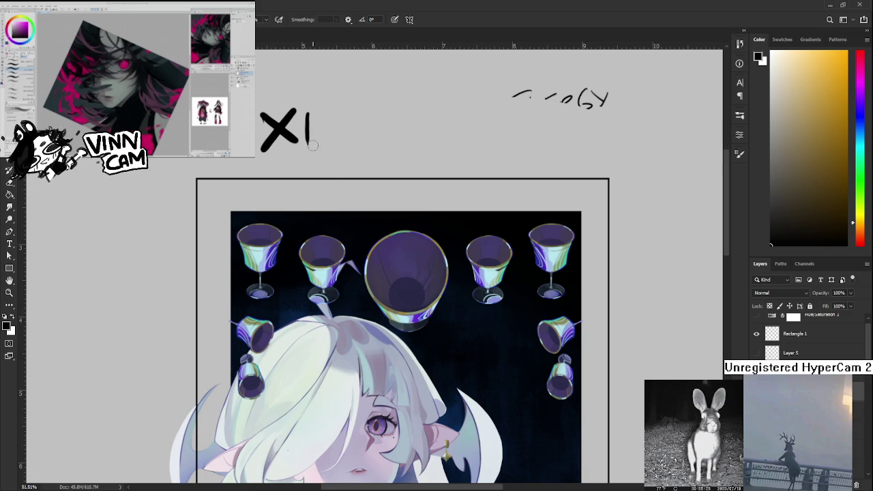
pyautogui.moveTo(311, 144); pyautogui.dragTo(259, 151)
pyautogui.hotkey('ctrl', 'z')
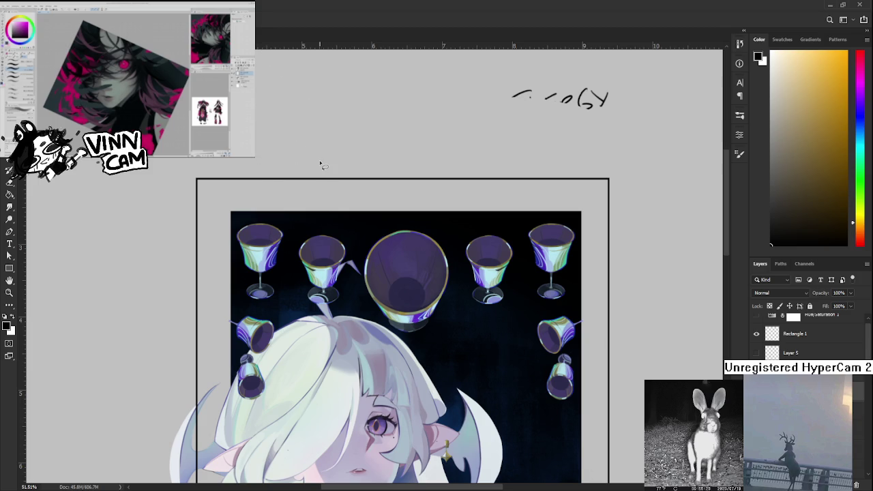
pyautogui.scroll(-5, 326, 176)
pyautogui.scroll(2, 366, 316)
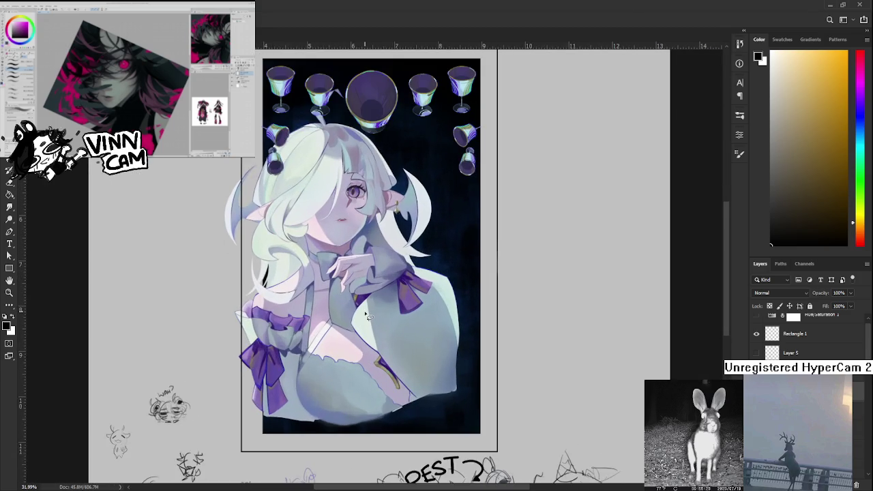
pyautogui.scroll(2, 366, 315)
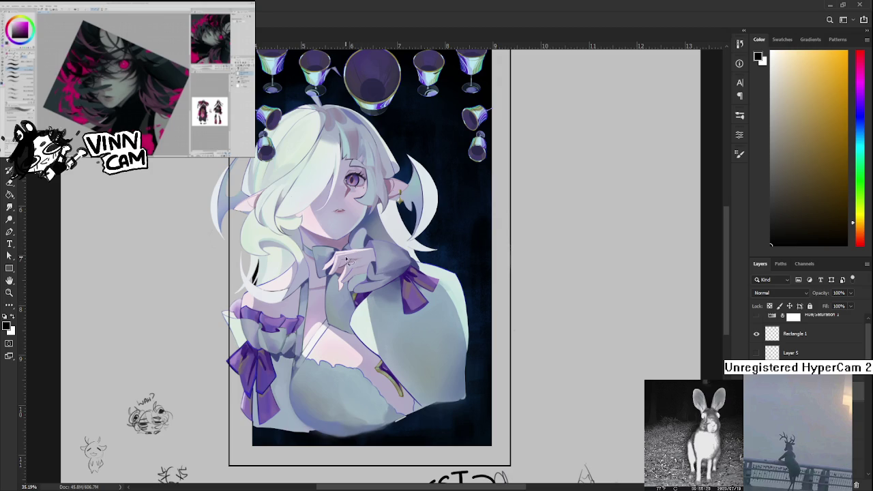
pyautogui.scroll(1, 342, 192)
pyautogui.scroll(1, 342, 192)
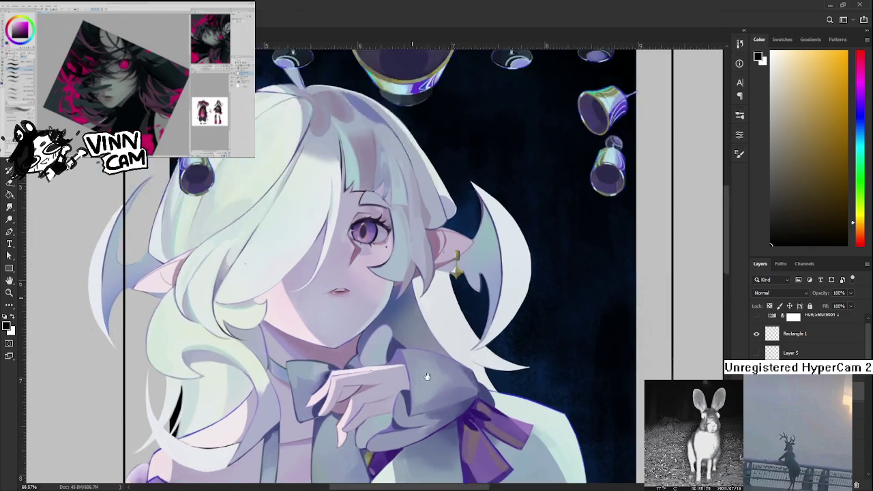
pyautogui.moveTo(419, 123); pyautogui.dragTo(419, 414)
pyautogui.scroll(3, 432, 335)
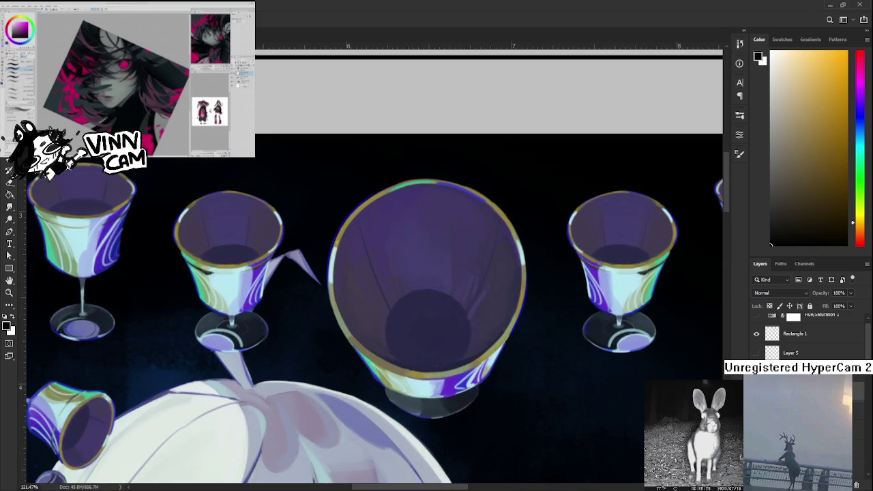
# Step: Sketch the eye's upper arc and surrounding black curves in the central goblet, undoing misfires
pyautogui.moveTo(416, 323); pyautogui.dragTo(321, 345)
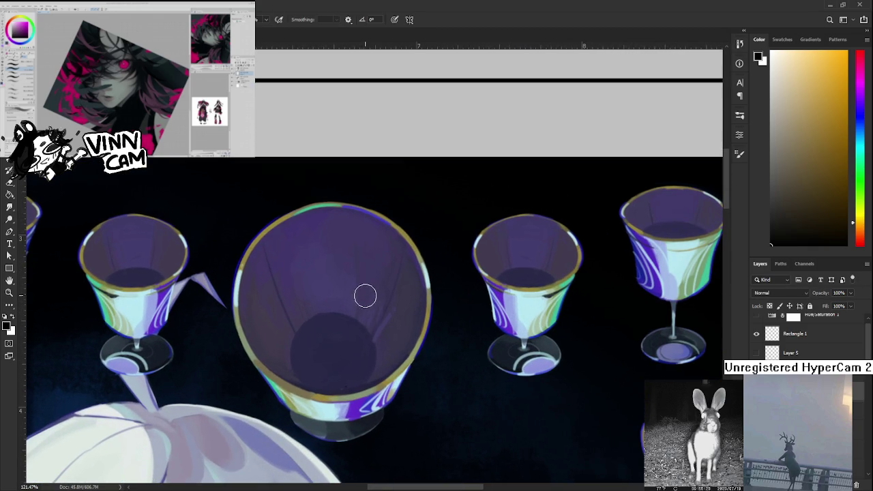
pyautogui.moveTo(319, 293)
pyautogui.mouseDown()
pyautogui.moveTo(278, 324)
pyautogui.moveTo(364, 312)
pyautogui.mouseUp()
pyautogui.hotkey('ctrl', 'z')
pyautogui.moveTo(280, 325); pyautogui.dragTo(337, 285)
pyautogui.moveTo(271, 334); pyautogui.dragTo(327, 379)
pyautogui.moveTo(371, 345); pyautogui.dragTo(341, 375)
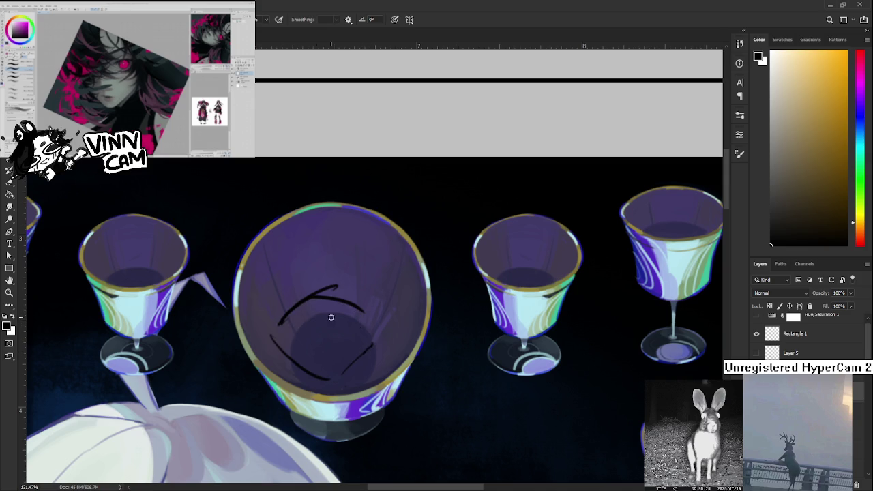
pyautogui.moveTo(310, 301); pyautogui.dragTo(352, 363)
pyautogui.moveTo(360, 311); pyautogui.dragTo(359, 353)
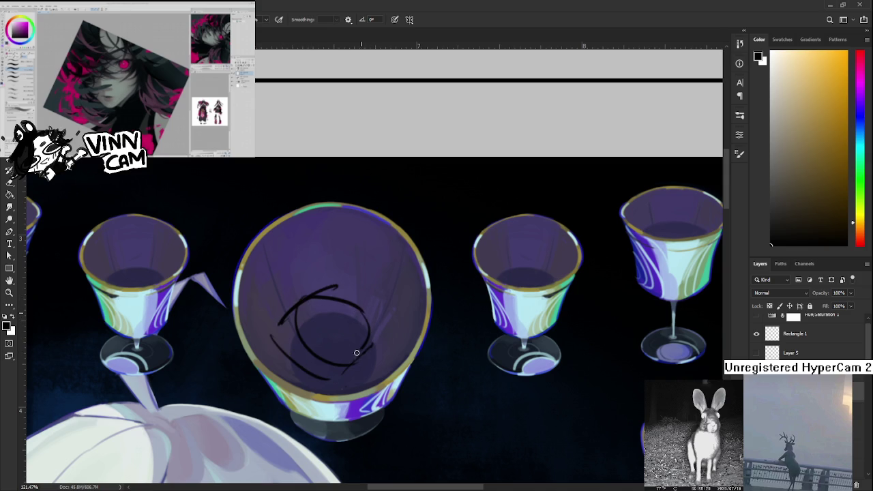
pyautogui.moveTo(327, 300)
pyautogui.mouseDown()
pyautogui.moveTo(339, 329)
pyautogui.moveTo(337, 391)
pyautogui.mouseUp()
pyautogui.hotkey('ctrl', 'z')
pyautogui.hotkey('ctrl', 'z')
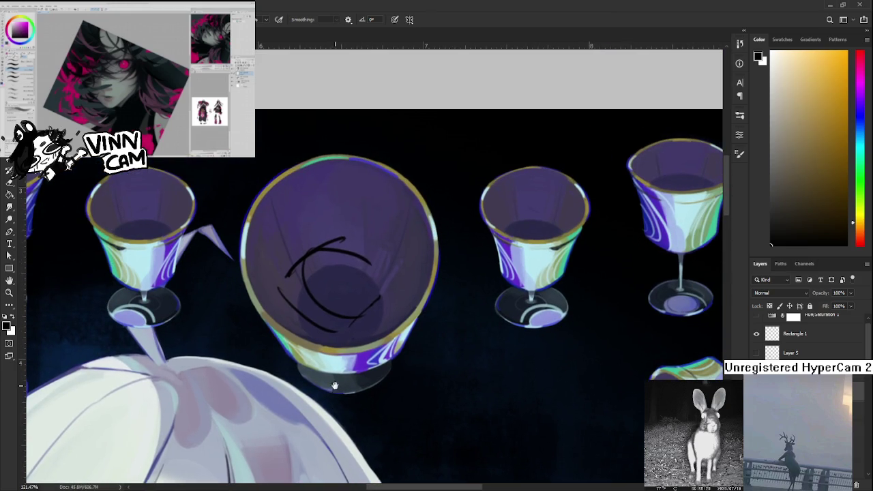
# Step: Redraw the eye's right-side curve, then add inner strokes and a pupil at its centre
pyautogui.moveTo(360, 251)
pyautogui.mouseDown()
pyautogui.moveTo(376, 306)
pyautogui.moveTo(333, 292)
pyautogui.mouseUp()
pyautogui.hotkey('ctrl', 'z')
pyautogui.moveTo(336, 256); pyautogui.dragTo(334, 286)
pyautogui.moveTo(350, 351); pyautogui.dragTo(355, 266)
pyautogui.scroll(-2, 355, 266)
pyautogui.scroll(-2, 350, 226)
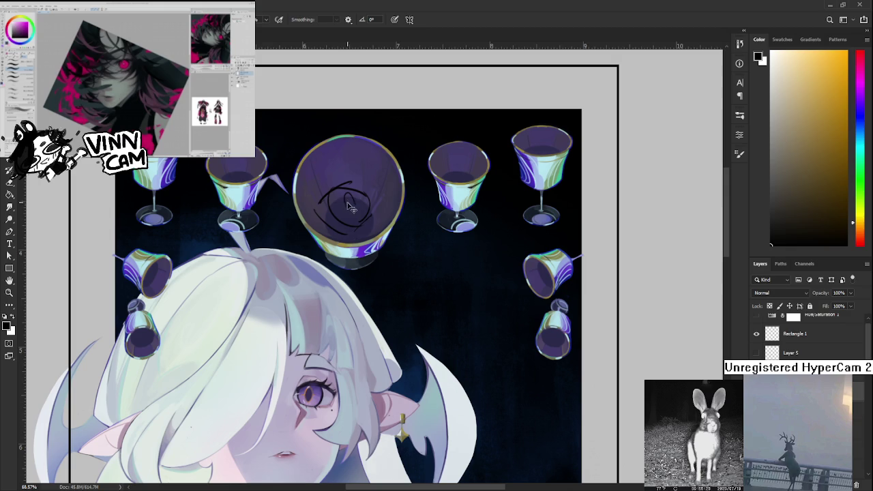
pyautogui.moveTo(344, 198); pyautogui.dragTo(348, 215)
pyautogui.moveTo(355, 204)
pyautogui.mouseDown()
pyautogui.moveTo(352, 185)
pyautogui.moveTo(383, 198)
pyautogui.moveTo(315, 206)
pyautogui.moveTo(365, 174)
pyautogui.moveTo(388, 239)
pyautogui.mouseUp()
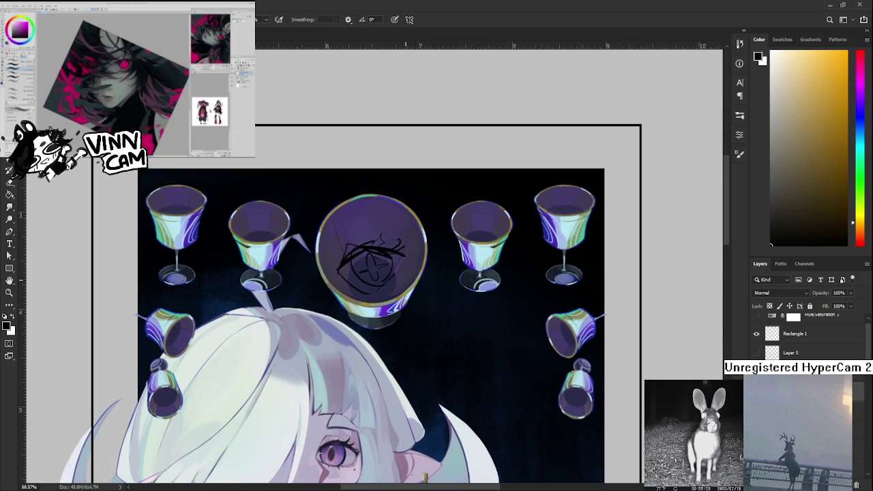
pyautogui.scroll(-3, 385, 175)
pyautogui.scroll(1, 385, 176)
pyautogui.scroll(-2, 385, 175)
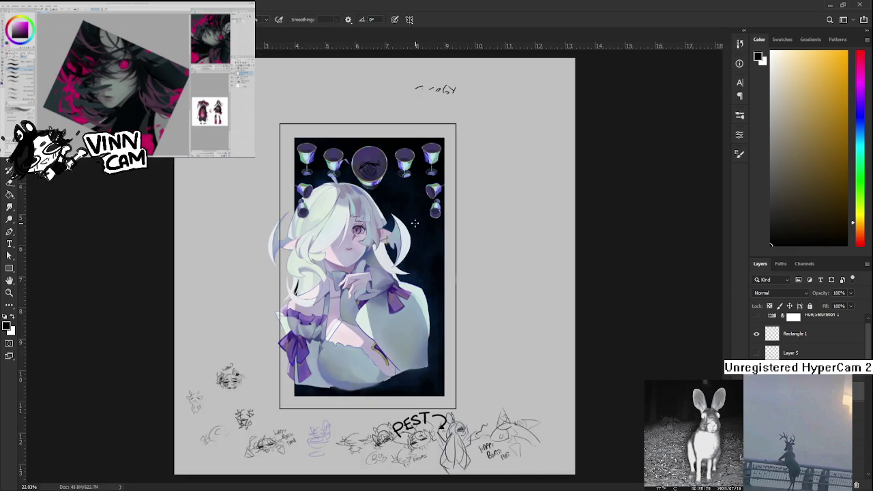
# Step: Bring the goblets back into view and undo the rough eye sketch with Ctrl+Z
pyautogui.scroll(3, 386, 175)
pyautogui.scroll(2, 385, 175)
pyautogui.moveTo(382, 180); pyautogui.dragTo(403, 347)
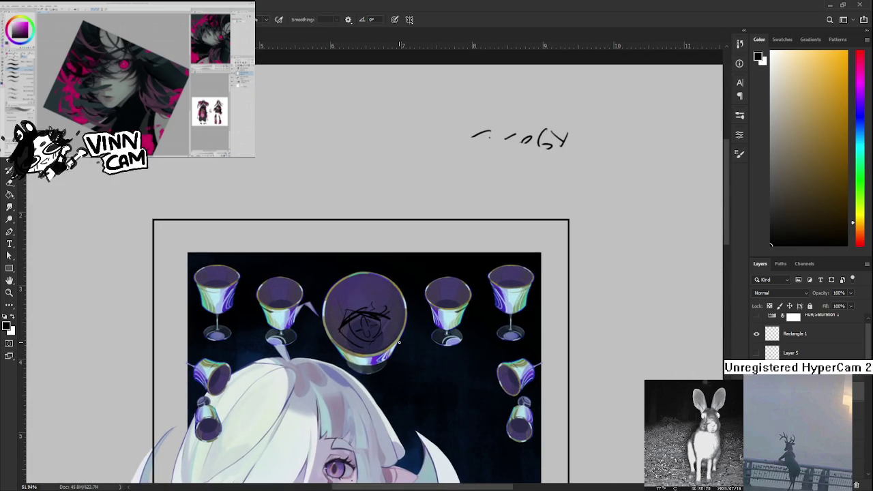
pyautogui.hotkey('ctrl', 'z')
pyautogui.hotkey('ctrl', 'z')
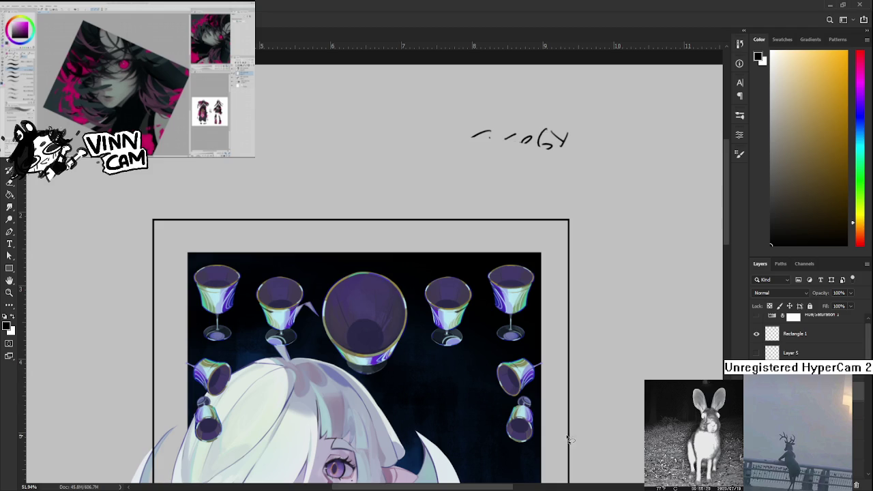
# Step: Sketch a teardrop curve inside the central glass, redrawing it several times
pyautogui.scroll(-3, 577, 452)
pyautogui.scroll(1, 487, 405)
pyautogui.scroll(1, 467, 253)
pyautogui.scroll(2, 468, 253)
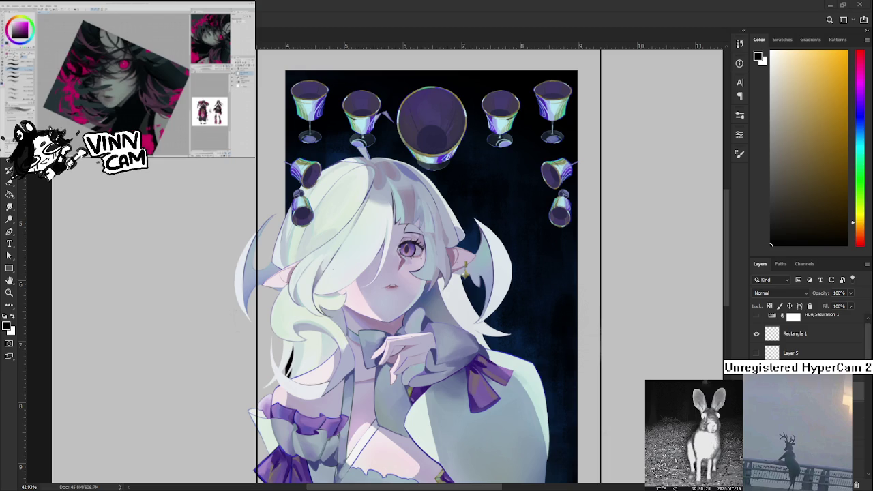
pyautogui.scroll(1, 425, 188)
pyautogui.scroll(1, 425, 187)
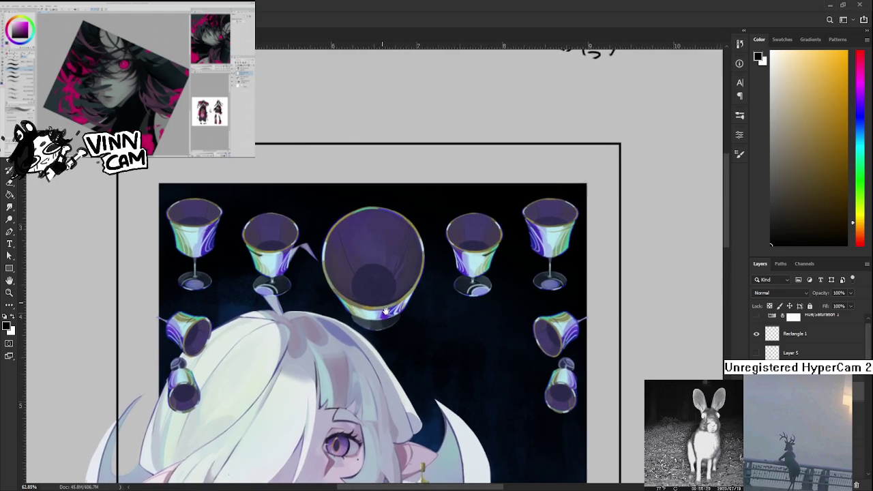
pyautogui.scroll(1, 377, 300)
pyautogui.moveTo(376, 288); pyautogui.dragTo(374, 330)
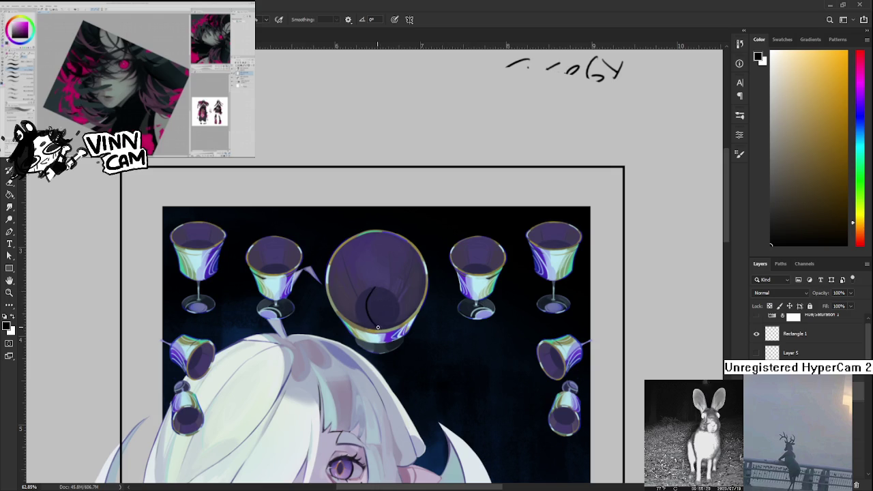
pyautogui.hotkey('ctrl', 'z')
pyautogui.moveTo(375, 288)
pyautogui.mouseDown()
pyautogui.moveTo(374, 326)
pyautogui.moveTo(385, 326)
pyautogui.mouseUp()
pyautogui.hotkey('ctrl', 'z')
pyautogui.hotkey('ctrl', 'z')
pyautogui.moveTo(377, 285); pyautogui.dragTo(374, 325)
pyautogui.hotkey('ctrl', 'z')
pyautogui.moveTo(376, 290); pyautogui.dragTo(374, 327)
# Step: Refine the teardrop's left edge and add crossing guide lines through the glass
pyautogui.hotkey('ctrl', 'z')
pyautogui.moveTo(379, 289)
pyautogui.mouseDown()
pyautogui.moveTo(374, 326)
pyautogui.moveTo(382, 319)
pyautogui.mouseUp()
pyautogui.hotkey('ctrl', 'z')
pyautogui.hotkey('ctrl', 'z')
pyautogui.moveTo(375, 289); pyautogui.dragTo(364, 325)
pyautogui.hotkey('ctrl', 'z')
pyautogui.moveTo(374, 292); pyautogui.dragTo(368, 317)
pyautogui.moveTo(350, 313); pyautogui.dragTo(390, 313)
pyautogui.moveTo(376, 352)
pyautogui.mouseDown()
pyautogui.moveTo(375, 323)
pyautogui.moveTo(449, 276)
pyautogui.mouseUp()
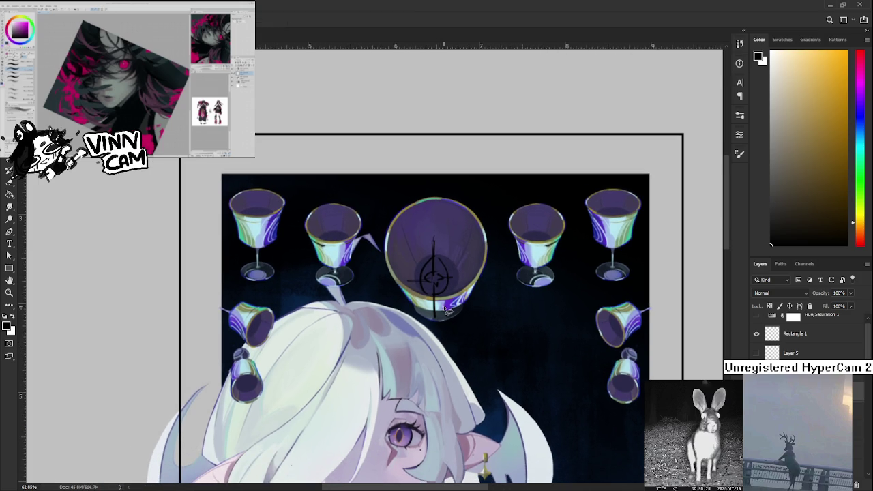
# Step: Nudge the central glass slightly higher with Free Transform (Ctrl+T)
pyautogui.hotkey('ctrl', 't')
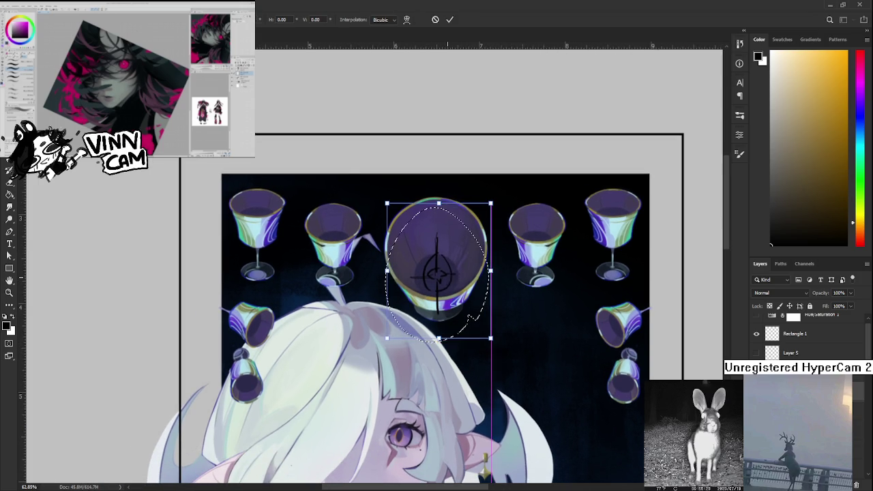
pyautogui.press('Return')
pyautogui.press('e')
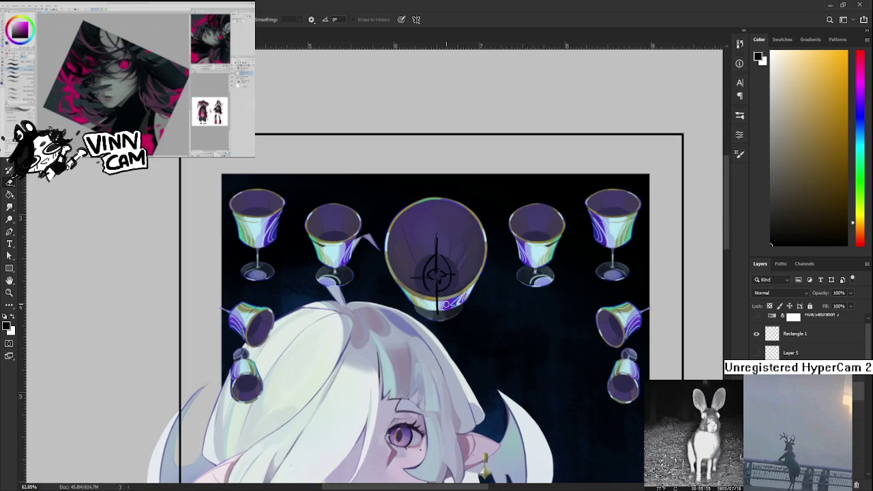
pyautogui.press('b')
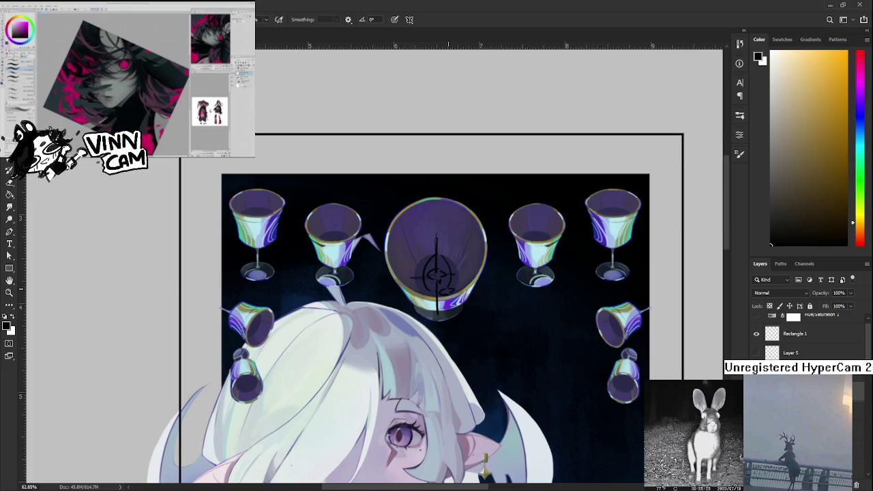
# Step: Lasso and delete the sketch lines inside the central glass
pyautogui.moveTo(457, 303)
pyautogui.mouseDown()
pyautogui.moveTo(447, 327)
pyautogui.moveTo(449, 312)
pyautogui.mouseUp()
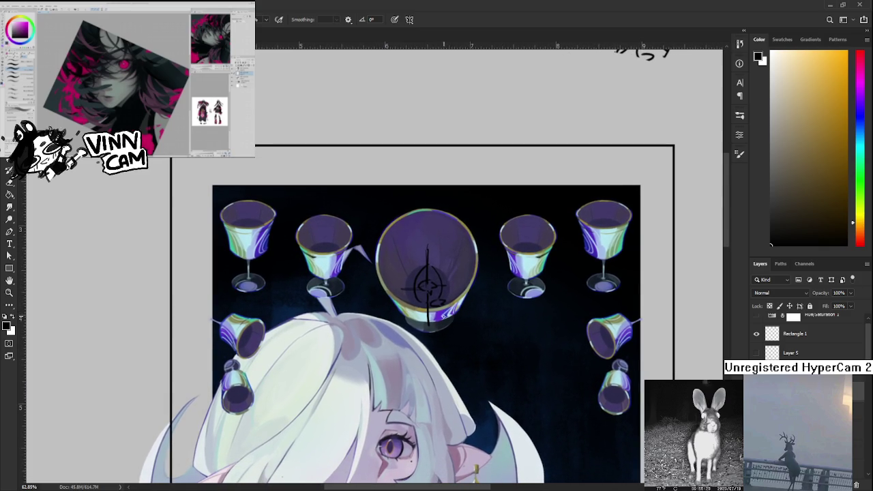
pyautogui.moveTo(429, 366); pyautogui.dragTo(435, 347)
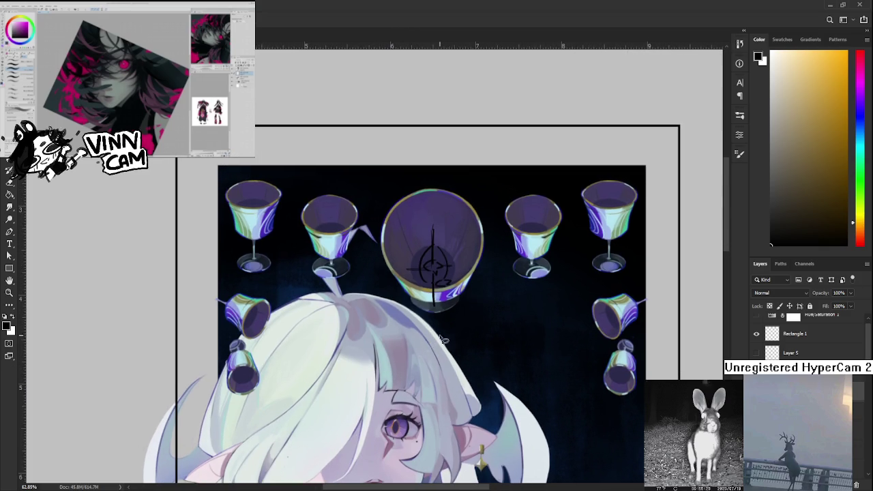
pyautogui.moveTo(385, 201); pyautogui.dragTo(495, 326)
pyautogui.press('Delete')
pyautogui.hotkey('ctrl', 'd')
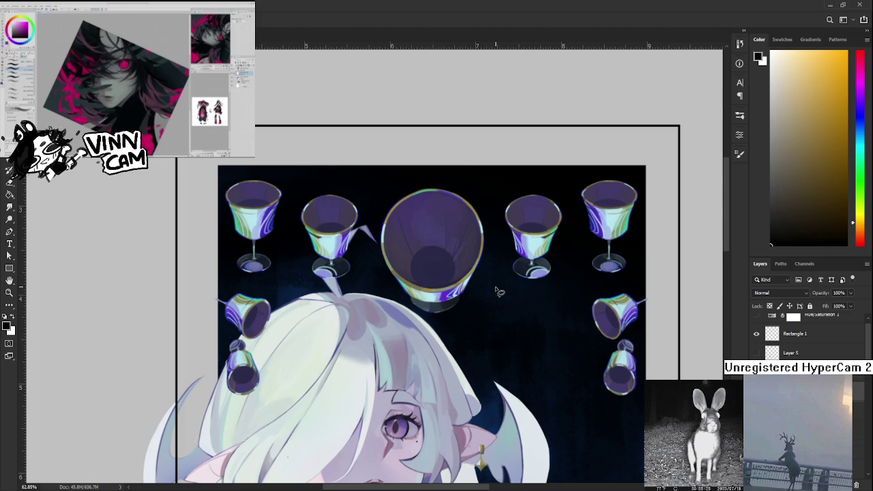
# Step: Paint a black pool in the glass bottom and a drip running below it
pyautogui.press('b')
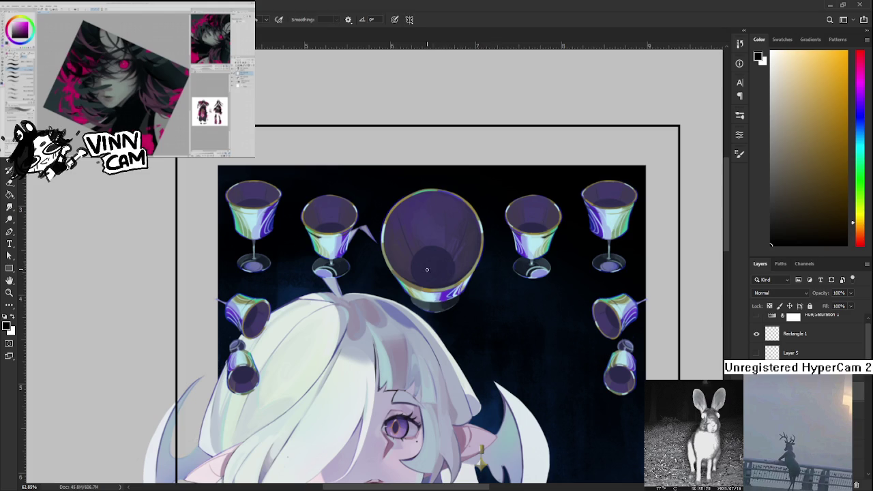
pyautogui.moveTo(402, 270); pyautogui.dragTo(469, 267)
pyautogui.moveTo(406, 267)
pyautogui.mouseDown()
pyautogui.moveTo(416, 277)
pyautogui.moveTo(463, 279)
pyautogui.moveTo(423, 302)
pyautogui.moveTo(426, 291)
pyautogui.moveTo(426, 347)
pyautogui.moveTo(425, 337)
pyautogui.mouseUp()
pyautogui.press('e')
pyautogui.press('b')
pyautogui.moveTo(423, 283); pyautogui.dragTo(422, 380)
# Step: Thin and trim the drip's left and right edges with the eraser
pyautogui.press('e')
pyautogui.press('b')
pyautogui.press('e')
pyautogui.moveTo(417, 349)
pyautogui.mouseDown()
pyautogui.moveTo(416, 384)
pyautogui.moveTo(423, 327)
pyautogui.moveTo(422, 361)
pyautogui.mouseUp()
pyautogui.press('b')
pyautogui.press('e')
pyautogui.moveTo(424, 310)
pyautogui.mouseDown()
pyautogui.moveTo(424, 362)
pyautogui.moveTo(427, 322)
pyautogui.mouseUp()
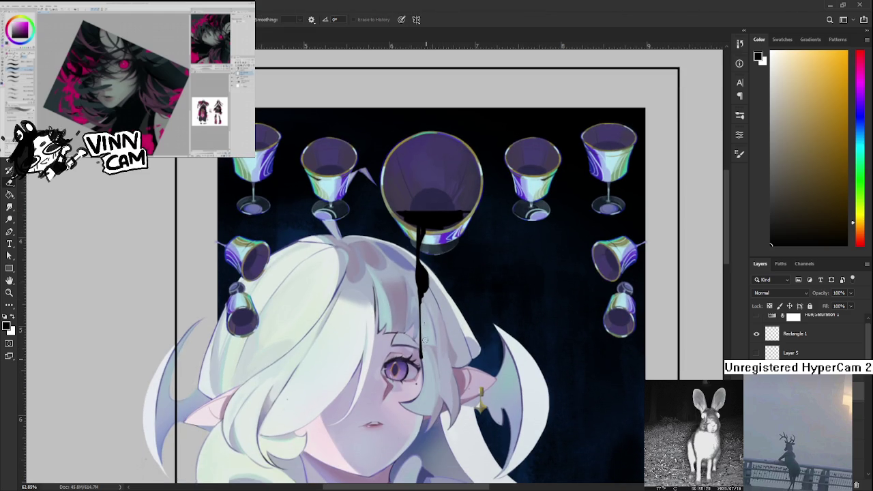
# Step: Sample white from the hair and dab a white highlight on the drip
pyautogui.scroll(-3, 427, 354)
pyautogui.scroll(-2, 409, 307)
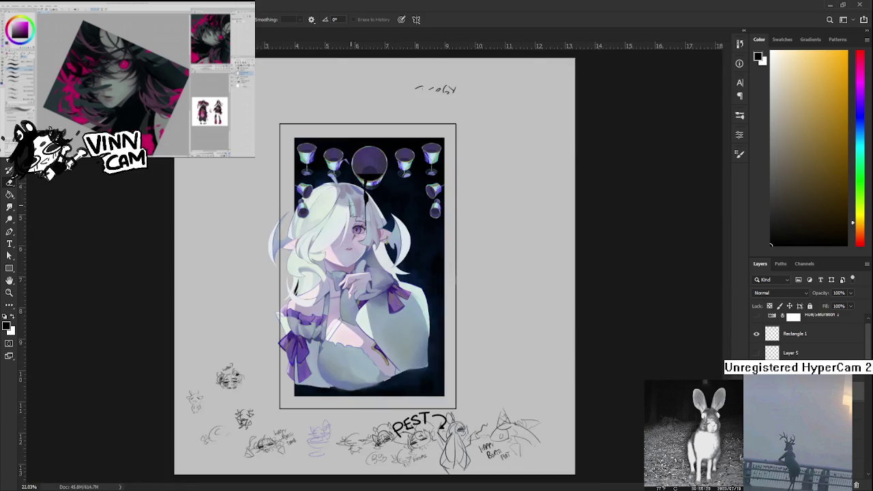
pyautogui.scroll(6, 352, 197)
pyautogui.scroll(-2, 352, 197)
pyautogui.press('b')
pyautogui.keyDown('alt'); pyautogui.click(369, 322); pyautogui.keyUp('alt')
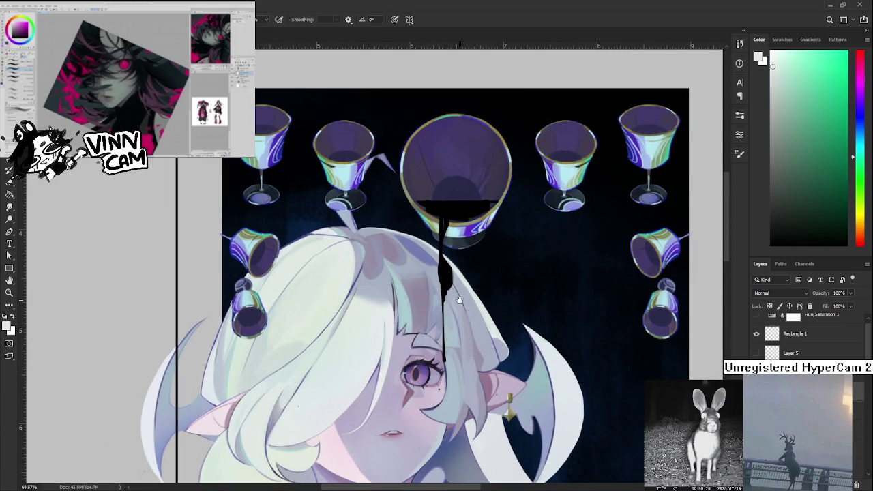
pyautogui.scroll(2, 405, 304)
pyautogui.click(394, 302)
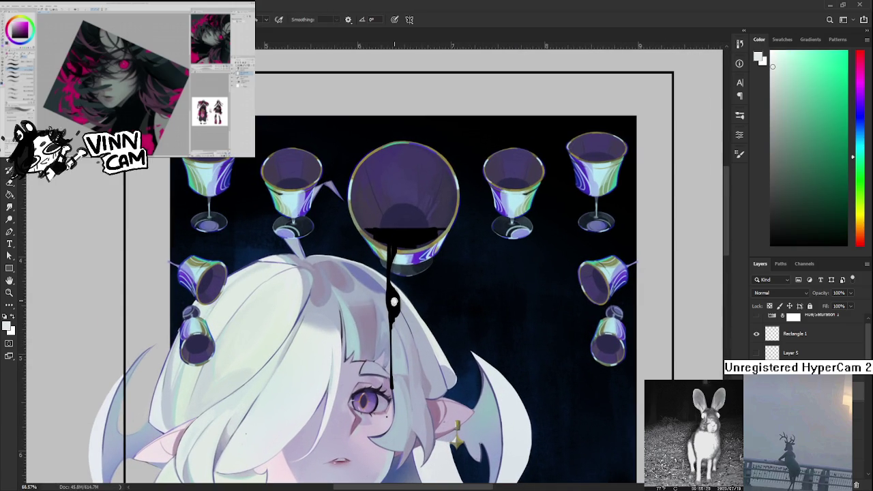
# Step: Try a small white curl on the drip, undo it, and resample black
pyautogui.keyDown('alt'); pyautogui.click(387, 279); pyautogui.keyUp('alt')
pyautogui.scroll(1, 399, 286)
pyautogui.keyDown('alt'); pyautogui.click(388, 337); pyautogui.keyUp('alt')
pyautogui.moveTo(417, 270); pyautogui.dragTo(374, 271)
pyautogui.hotkey('ctrl', 'z')
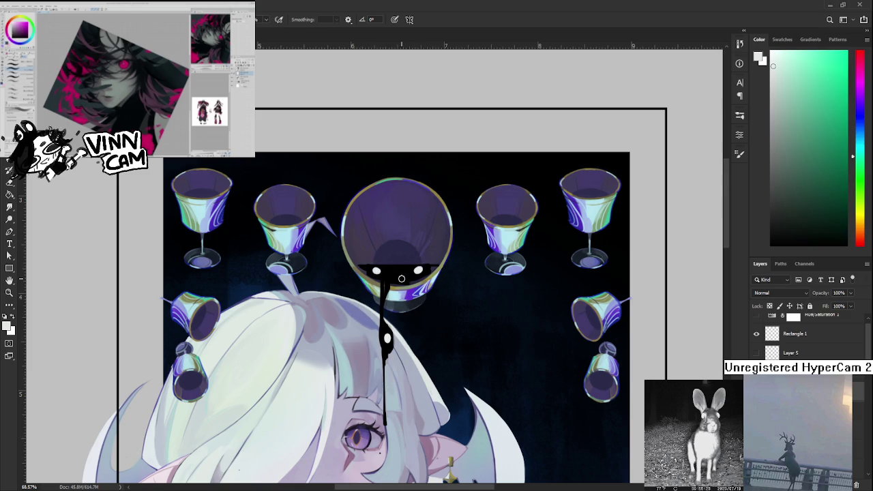
pyautogui.keyDown('alt'); pyautogui.click(405, 273); pyautogui.keyUp('alt')
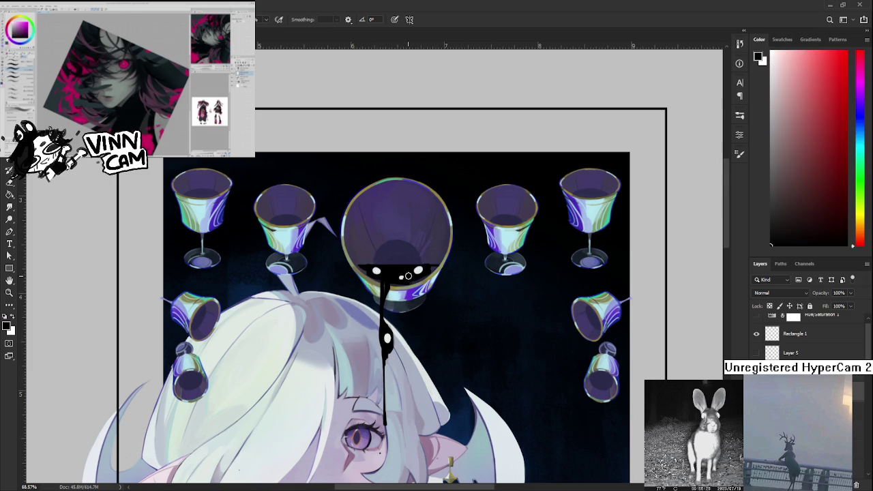
pyautogui.scroll(-5, 404, 262)
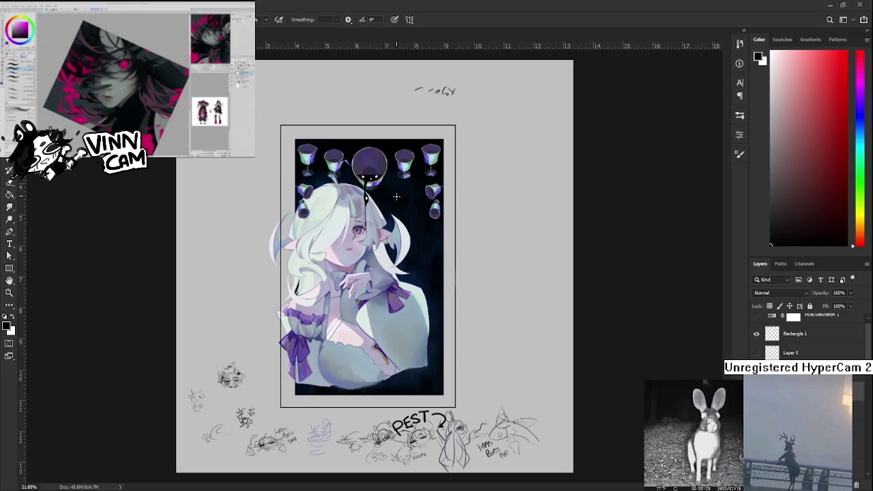
pyautogui.scroll(3, 378, 194)
pyautogui.scroll(1, 457, 276)
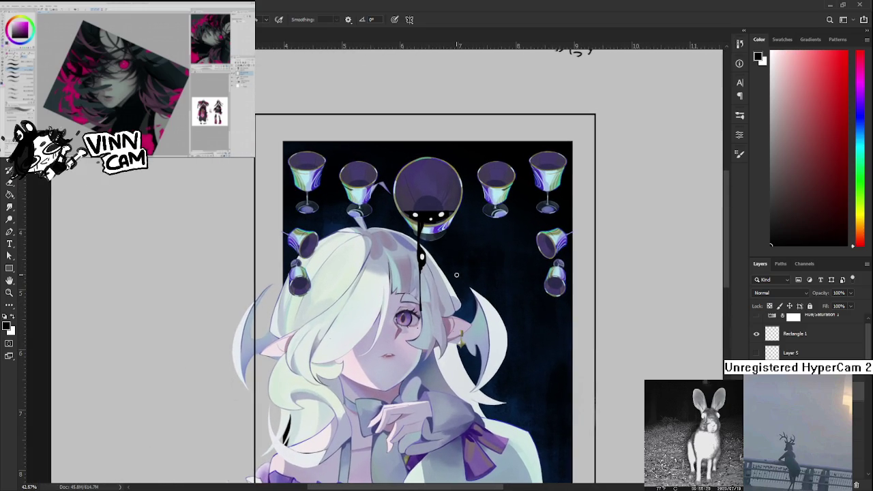
pyautogui.scroll(2, 427, 259)
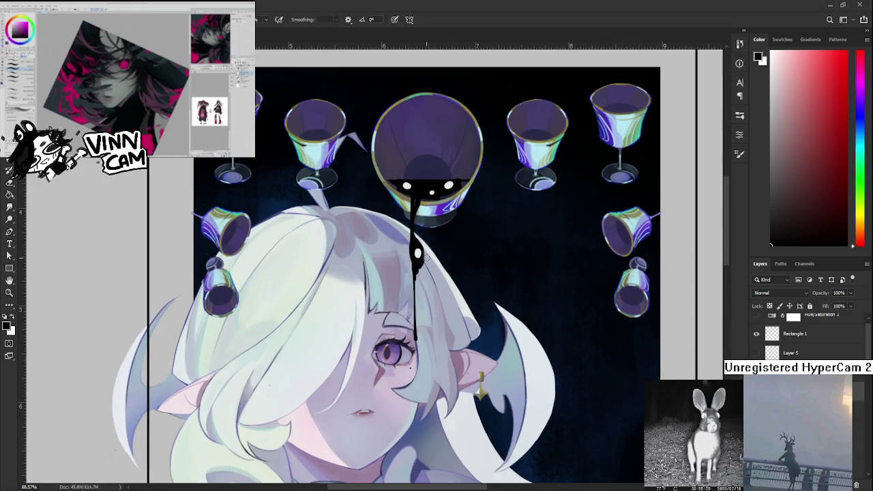
pyautogui.scroll(-2, 426, 258)
pyautogui.moveTo(450, 378); pyautogui.dragTo(423, 271)
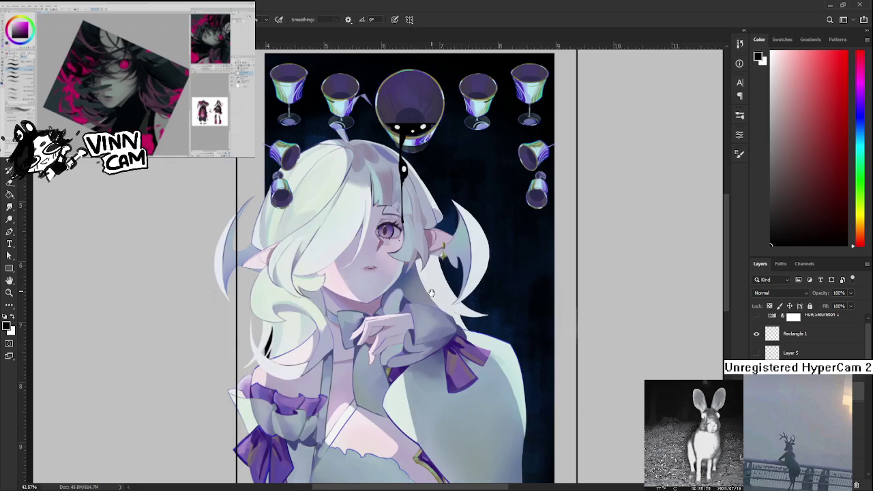
pyautogui.scroll(-2, 417, 271)
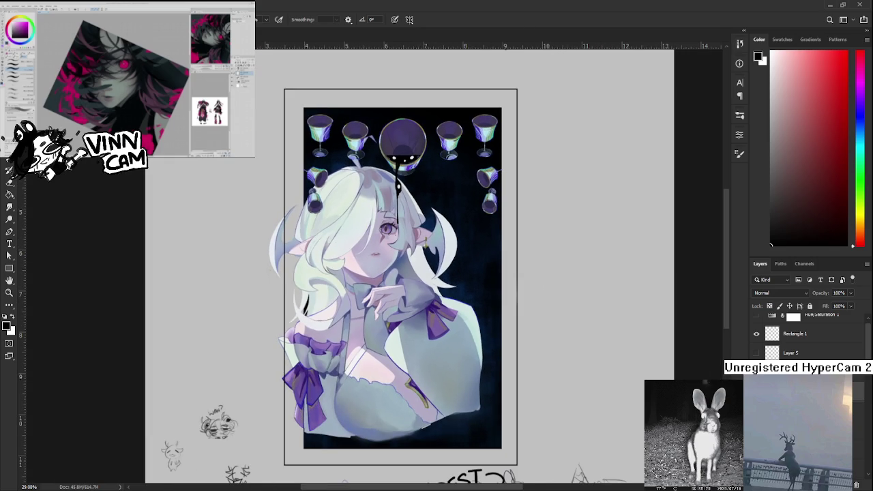
# Step: Make Layer 5's sketch visible and recentre on the framed illustration
pyautogui.click(756, 352)
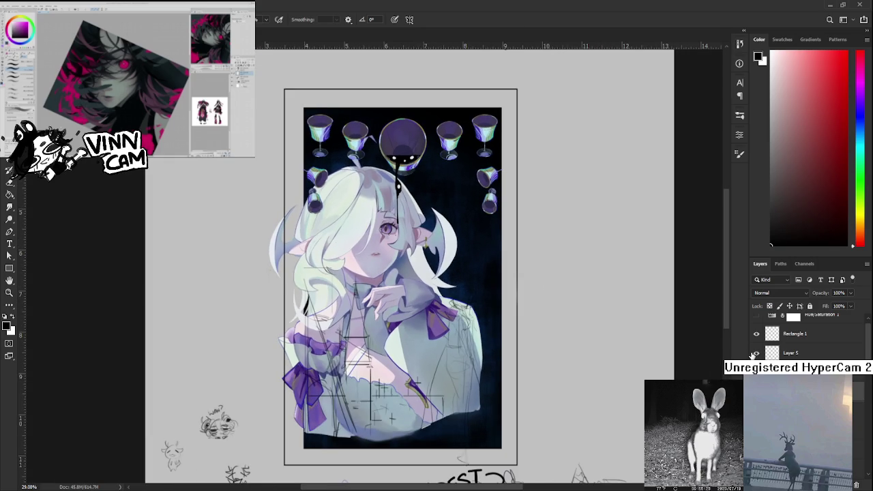
pyautogui.scroll(2, 456, 297)
pyautogui.scroll(-2, 455, 317)
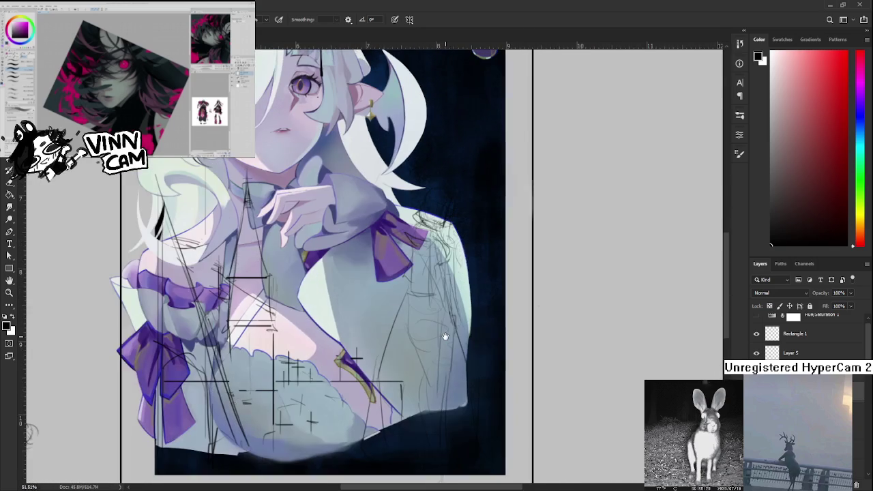
pyautogui.hscroll(1, 444, 334)
pyautogui.scroll(-1, 439, 339)
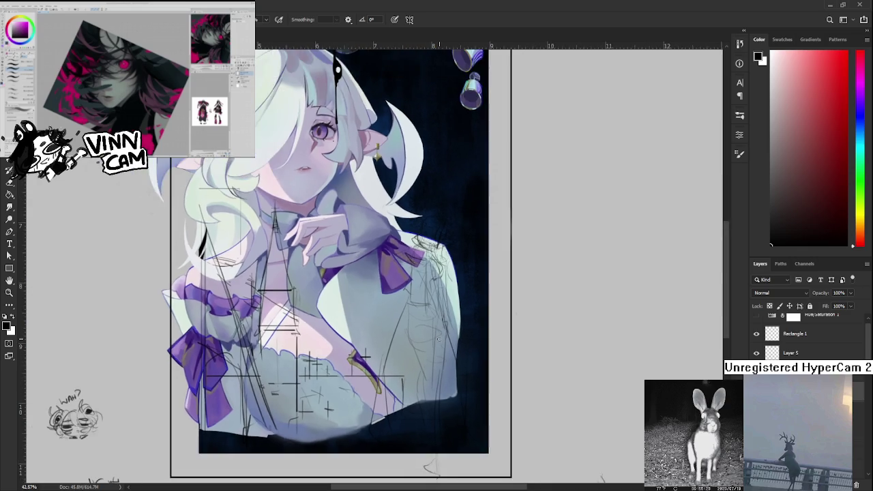
pyautogui.scroll(-1, 440, 339)
pyautogui.moveTo(436, 289); pyautogui.dragTo(476, 328)
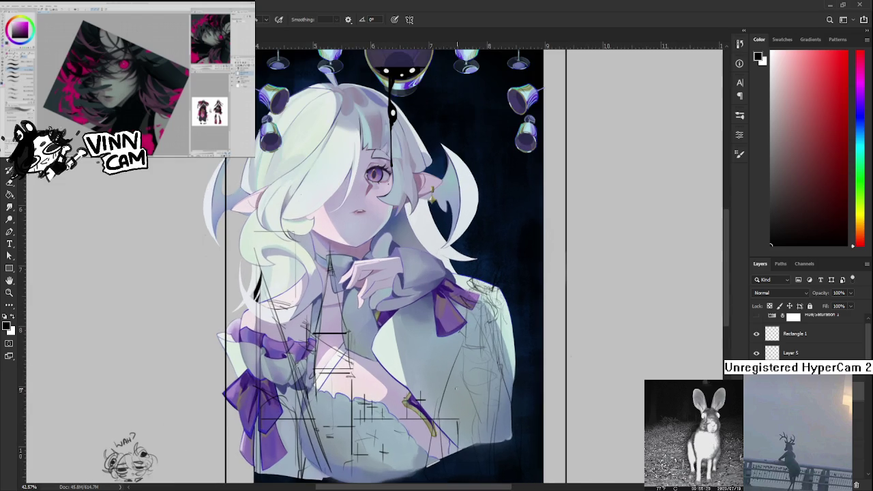
# Step: Zoom in and out to inspect the sketch lines over the collar and sleeves
pyautogui.scroll(3, 409, 273)
pyautogui.scroll(-2, 405, 362)
pyautogui.scroll(-2, 406, 362)
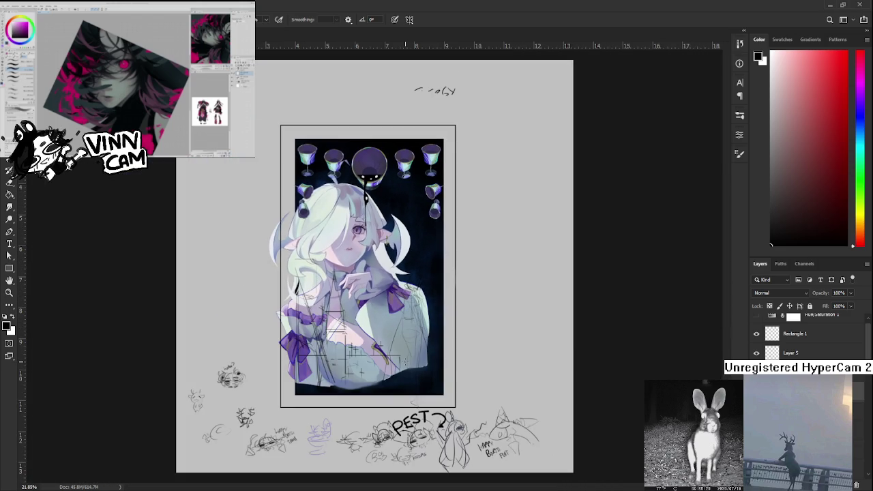
pyautogui.scroll(1, 405, 353)
pyautogui.scroll(1, 404, 353)
pyautogui.scroll(1, 404, 353)
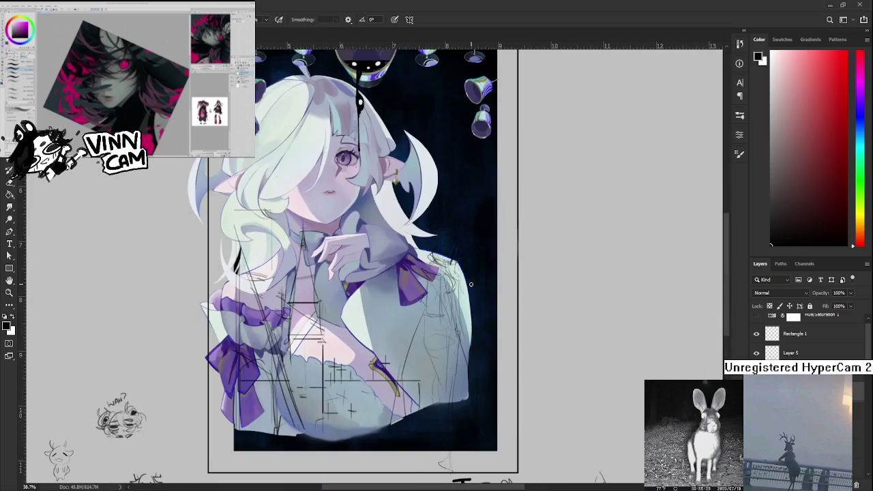
pyautogui.scroll(-1, 471, 292)
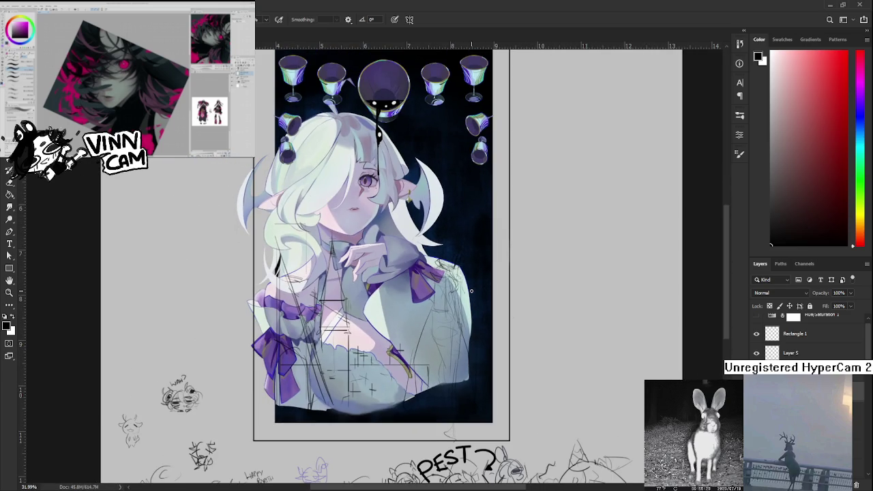
pyautogui.scroll(-1, 471, 292)
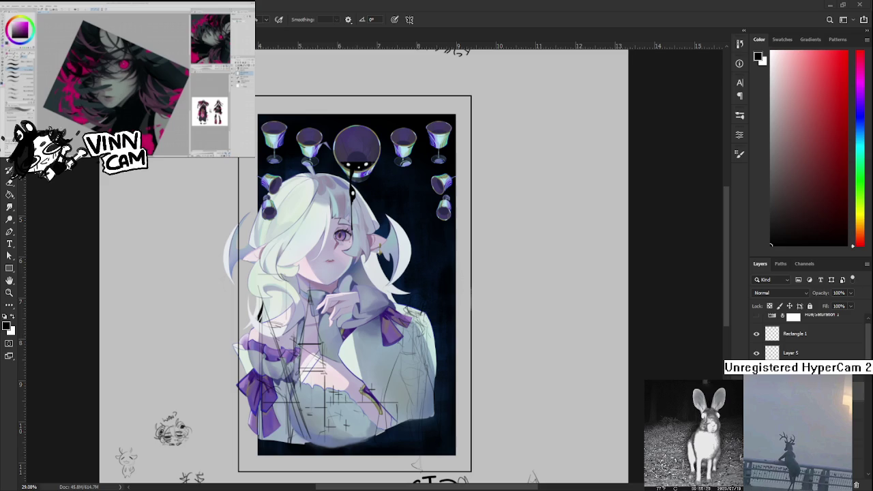
pyautogui.scroll(2, 348, 204)
pyautogui.scroll(2, 348, 204)
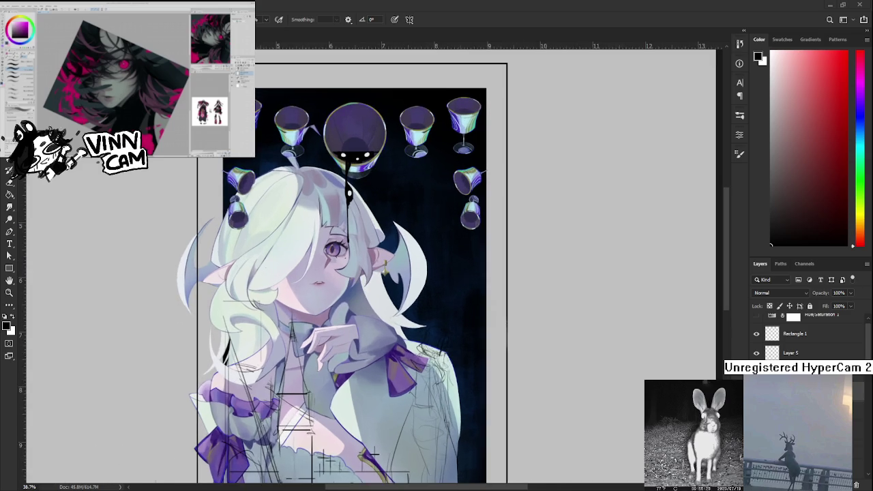
pyautogui.scroll(3, 348, 205)
pyautogui.scroll(5, 347, 204)
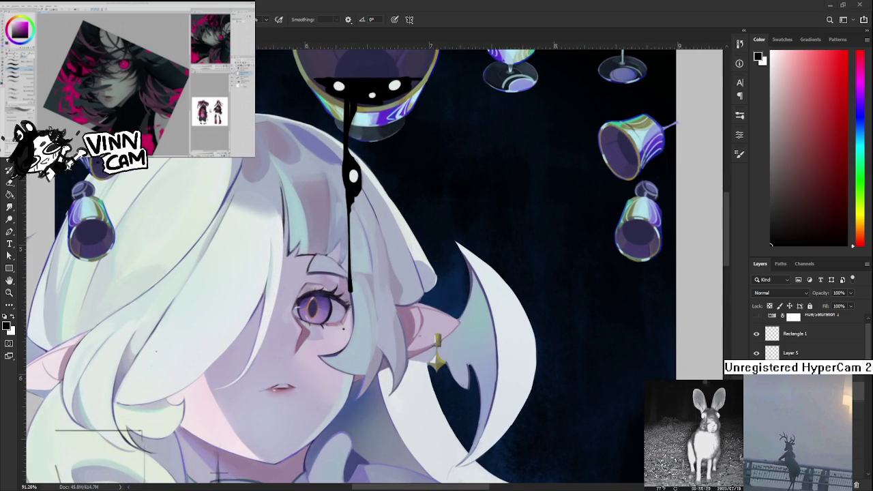
pyautogui.scroll(-5, 375, 266)
pyautogui.scroll(2, 375, 266)
pyautogui.scroll(-3, 375, 266)
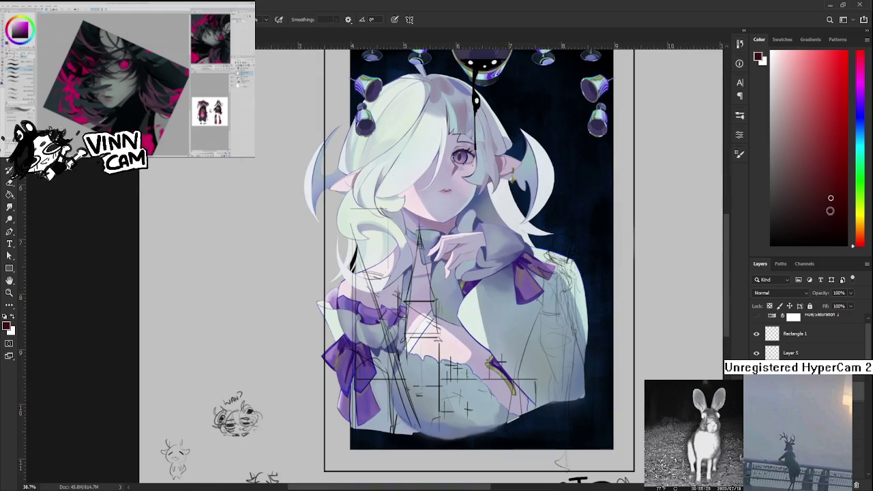
# Step: Draw a small c-shaped doodle in the sketch area below the artwork, undoing stray strokes
pyautogui.moveTo(427, 478)
pyautogui.mouseDown()
pyautogui.moveTo(469, 358)
pyautogui.moveTo(501, 311)
pyautogui.mouseUp()
pyautogui.scroll(2, 198, 404)
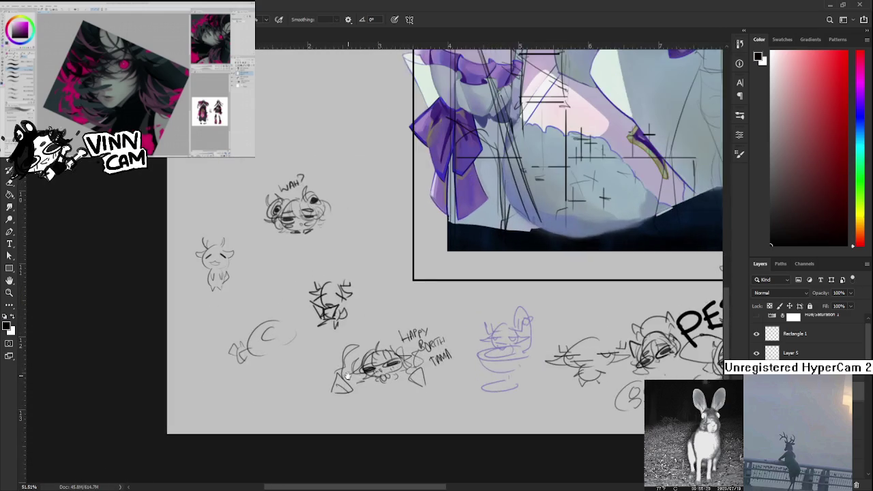
pyautogui.scroll(1, 197, 404)
pyautogui.scroll(-5, 805, 334)
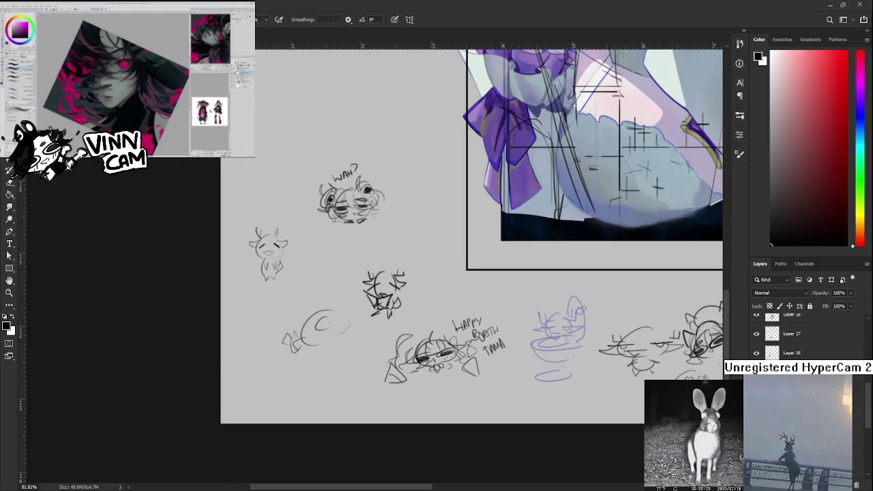
pyautogui.scroll(-5, 805, 334)
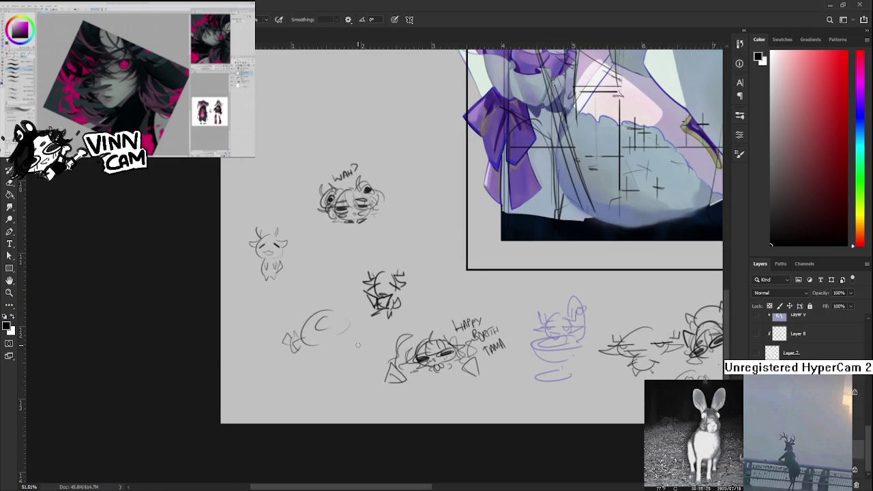
pyautogui.moveTo(344, 361)
pyautogui.mouseDown()
pyautogui.moveTo(335, 382)
pyautogui.moveTo(318, 386)
pyautogui.mouseUp()
pyautogui.hotkey('ctrl', 'z')
pyautogui.moveTo(345, 362)
pyautogui.mouseDown()
pyautogui.moveTo(347, 383)
pyautogui.moveTo(310, 388)
pyautogui.moveTo(346, 372)
pyautogui.moveTo(304, 380)
pyautogui.moveTo(326, 395)
pyautogui.moveTo(332, 384)
pyautogui.moveTo(351, 387)
pyautogui.moveTo(340, 356)
pyautogui.mouseUp()
pyautogui.hotkey('ctrl', 'z')
pyautogui.hotkey('ctrl', 'z')
pyautogui.hotkey('ctrl', 'z')
pyautogui.hotkey('ctrl', 'z')
pyautogui.scroll(-2, 428, 339)
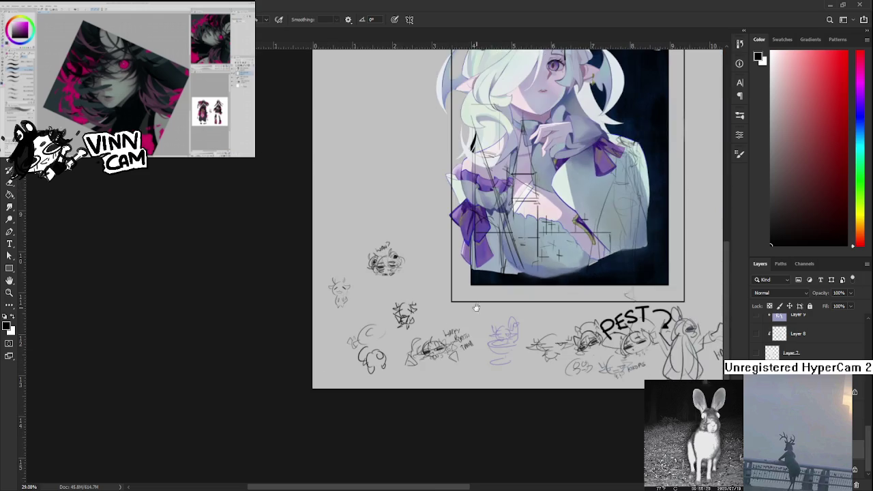
pyautogui.scroll(-2, 429, 339)
pyautogui.moveTo(442, 298)
pyautogui.mouseDown()
pyautogui.moveTo(428, 339)
pyautogui.moveTo(420, 330)
pyautogui.mouseUp()
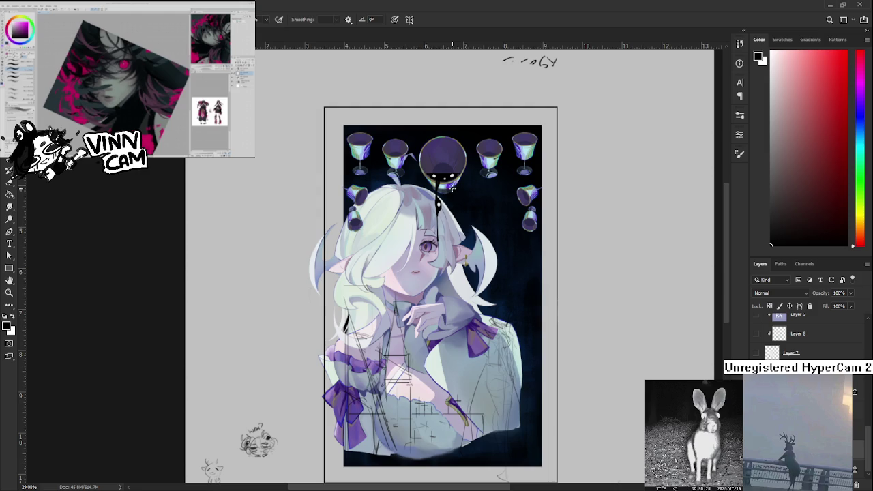
# Step: Undo the last change and briefly hide then show the goblets layer
pyautogui.scroll(2, 450, 189)
pyautogui.scroll(1, 450, 189)
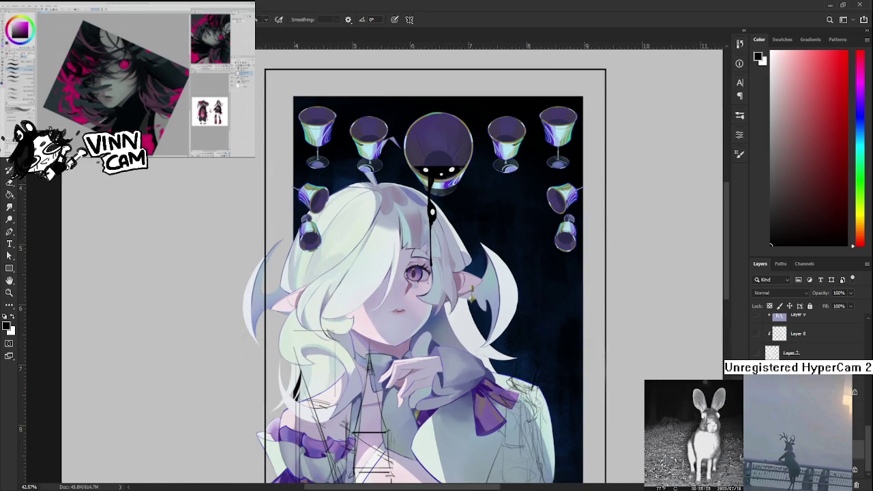
pyautogui.scroll(2, 805, 334)
pyautogui.scroll(2, 805, 334)
pyautogui.hotkey('ctrl', 'z')
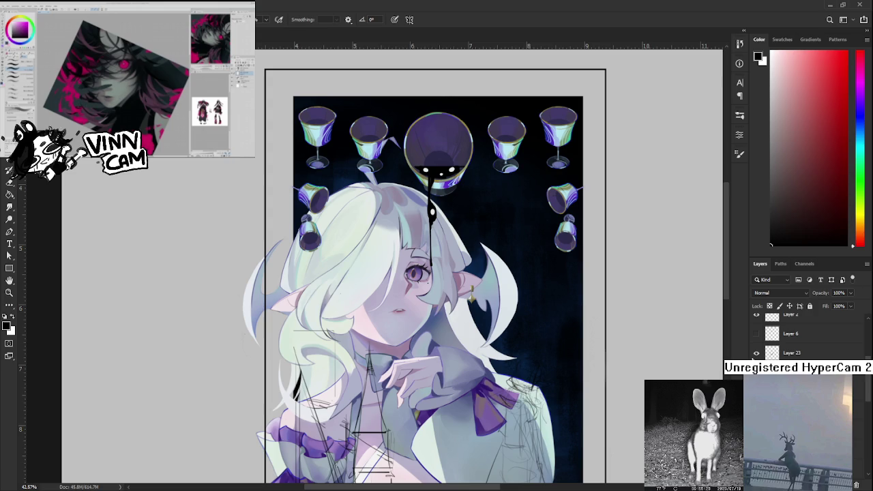
pyautogui.scroll(-1, 756, 348)
pyautogui.click(756, 334)
pyautogui.click(756, 334)
# Step: Hide the black drip layer, toggling its visibility to compare
pyautogui.scroll(-1, 756, 345)
pyautogui.scroll(-1, 756, 351)
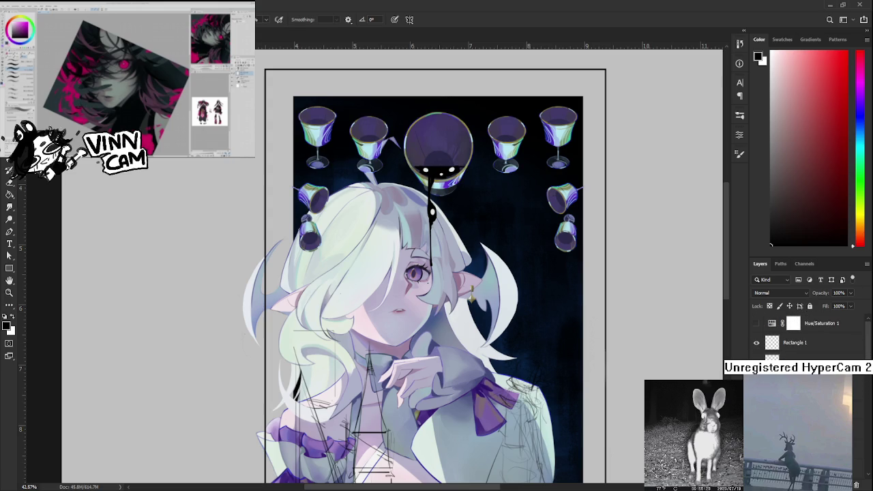
pyautogui.click(756, 360)
pyautogui.click(756, 360)
pyautogui.click(756, 360)
pyautogui.click(756, 360)
pyautogui.click(755, 360)
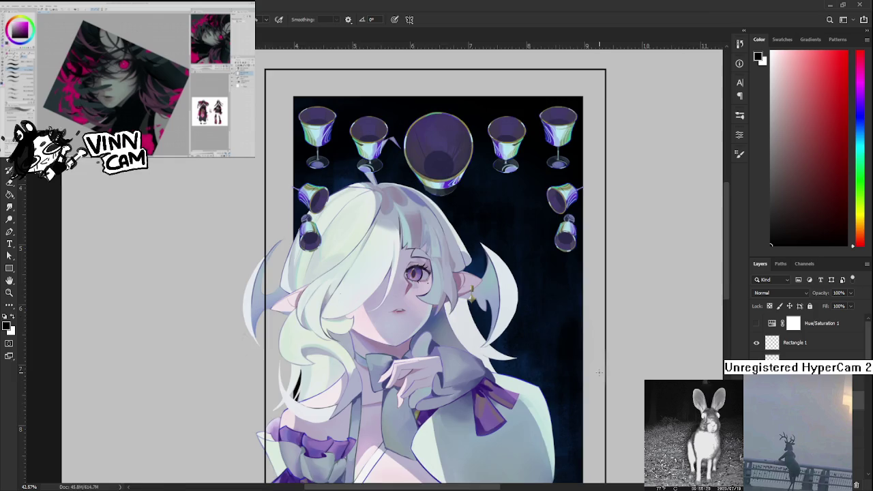
pyautogui.scroll(-3, 514, 280)
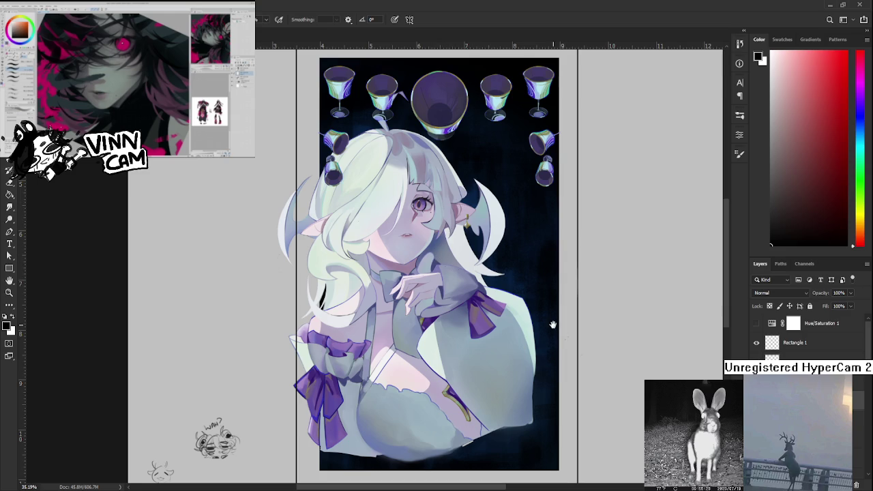
# Step: Toggle the sketch lines over the right sleeve with Ctrl+comma
pyautogui.moveTo(565, 336); pyautogui.dragTo(539, 333)
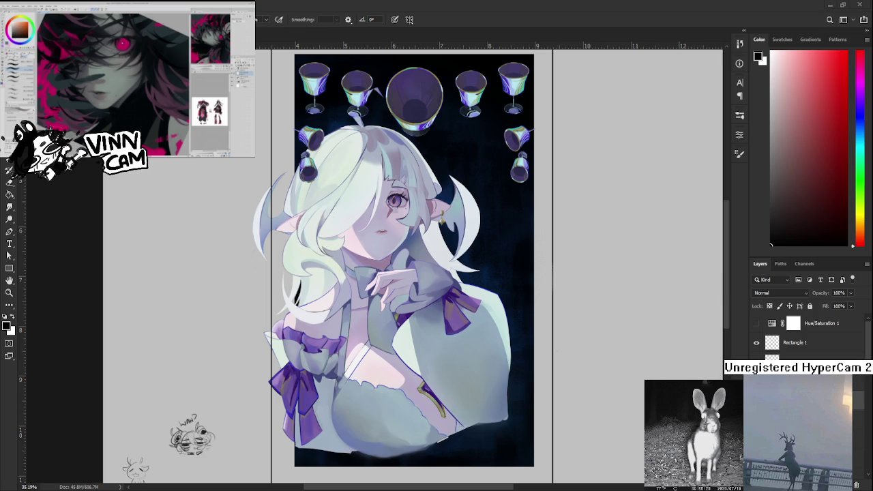
pyautogui.hotkey('ctrl', ',')
pyautogui.hotkey('ctrl', ',')
pyautogui.hotkey('ctrl', ',')
pyautogui.hotkey('ctrl', ',')
pyautogui.scroll(1, 414, 259)
pyautogui.hotkey('ctrl', ',')
pyautogui.hotkey('ctrl', ',')
pyautogui.hotkey('ctrl', ',')
pyautogui.scroll(1, 271, 355)
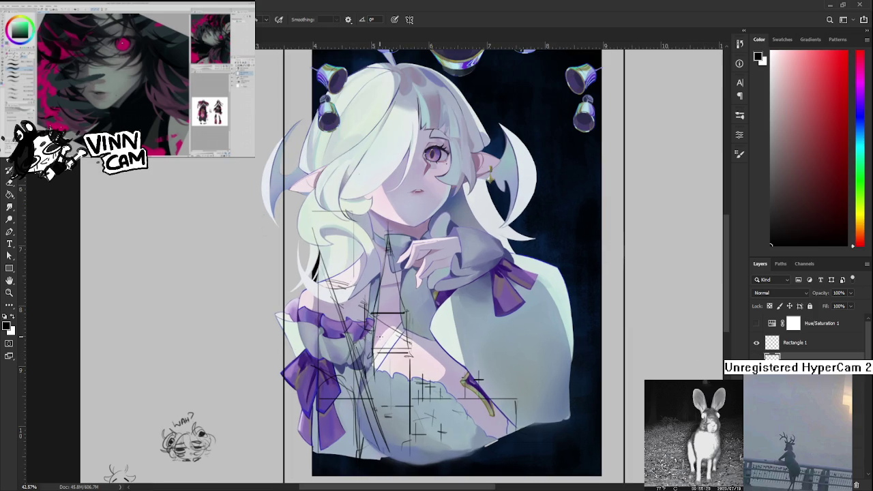